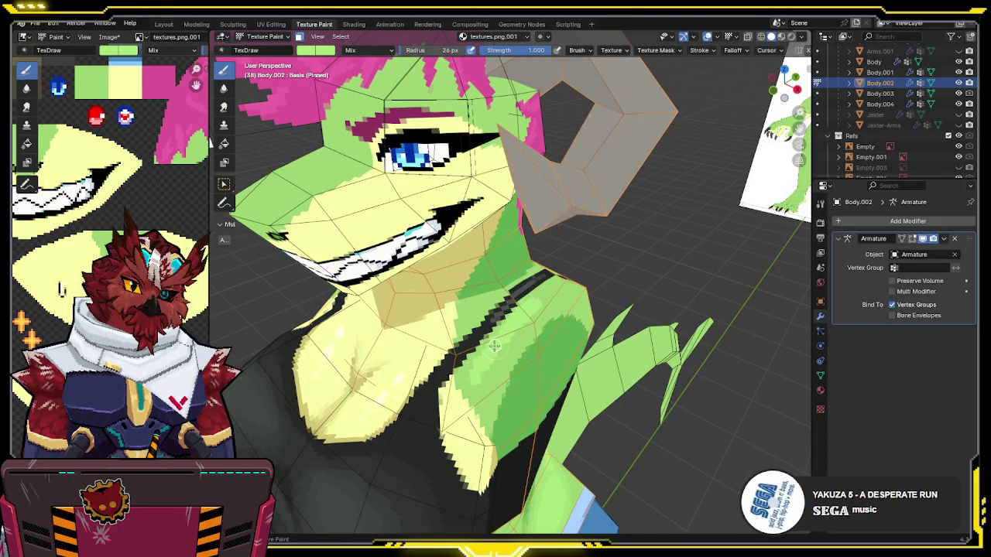
Step: Inspect the painted torso from several angles, then save the file
middle_drag(521, 320, 438, 261)
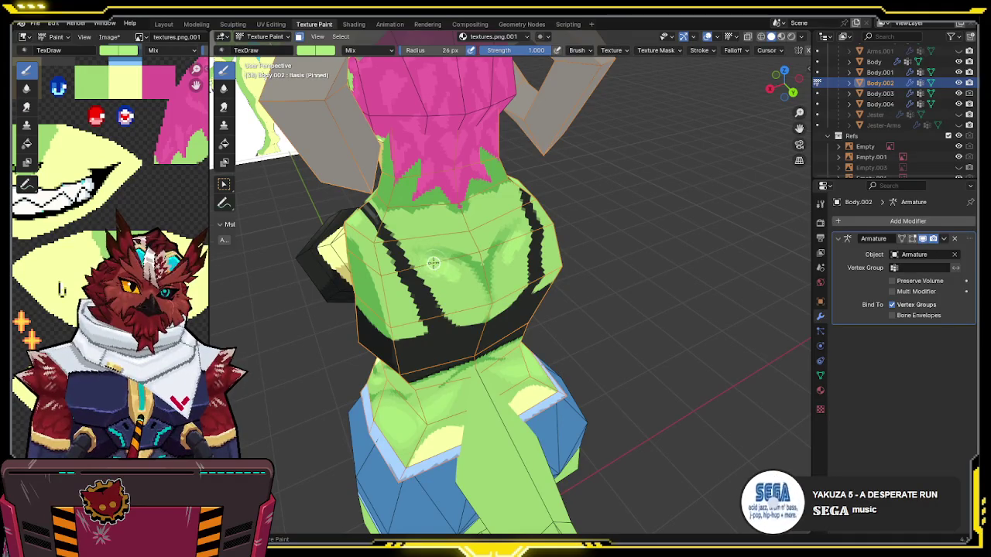
mouse_move(449, 253)
middle_down()
mouse_move(508, 227)
mouse_move(419, 256)
middle_up()
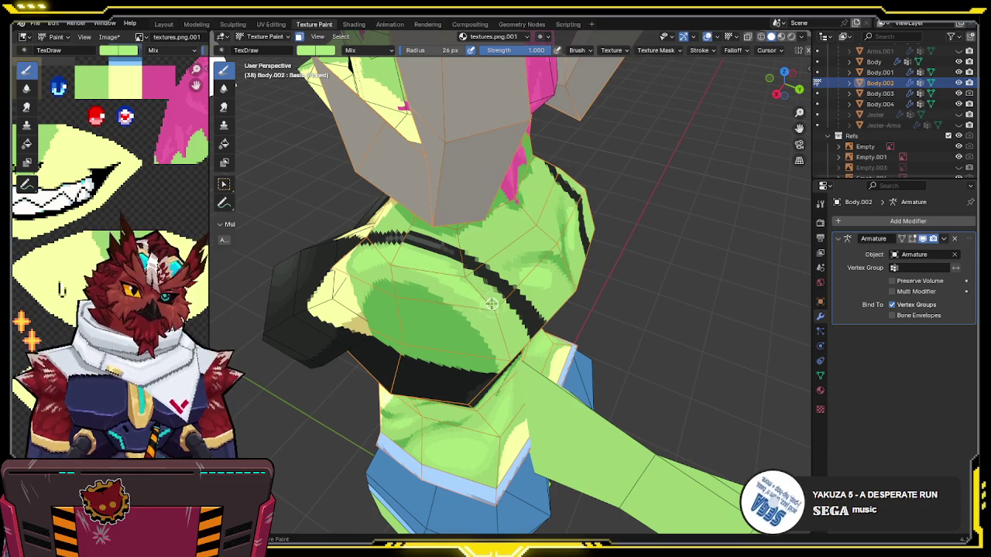
middle_drag(461, 260, 424, 335)
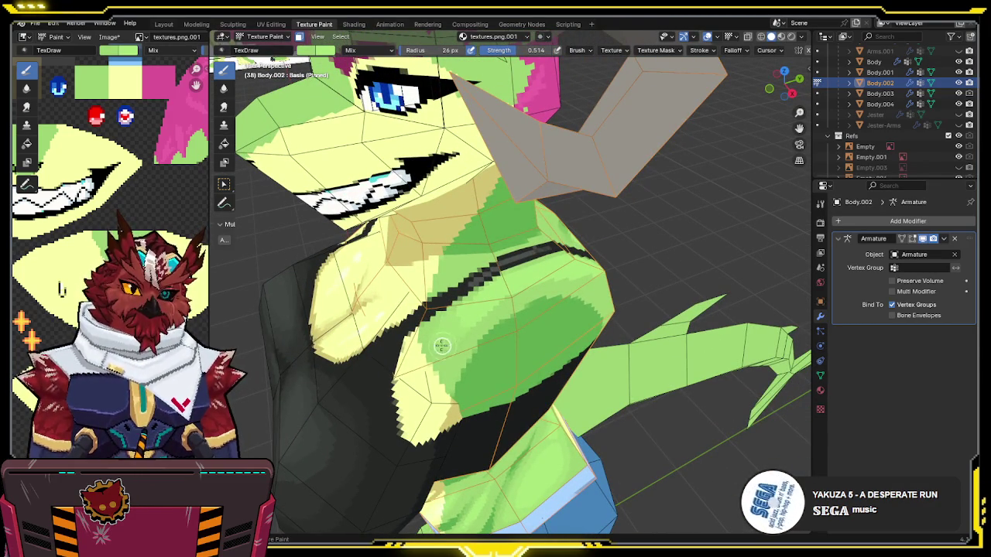
mouse_move(456, 341)
middle_down()
mouse_move(402, 314)
mouse_move(461, 256)
middle_up()
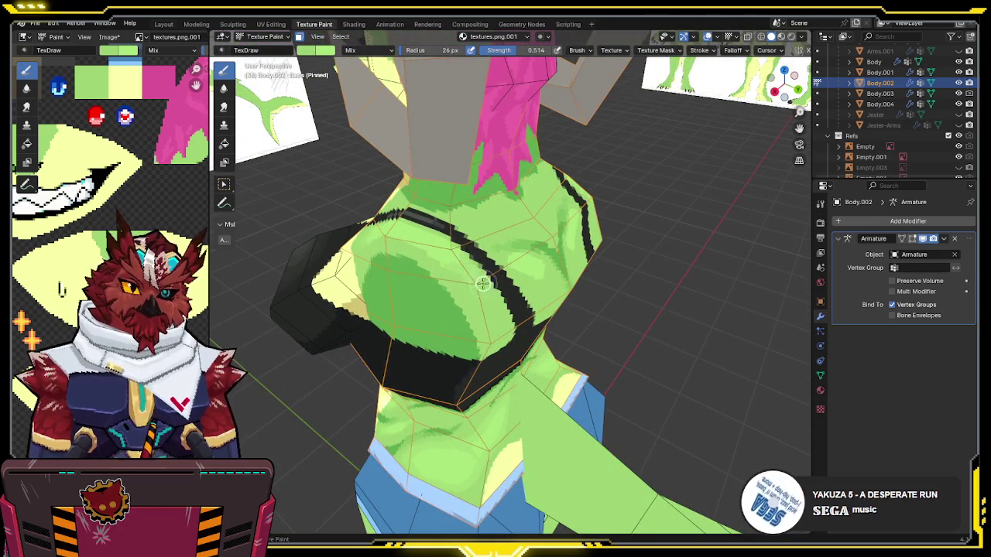
middle_drag(474, 276, 492, 263)
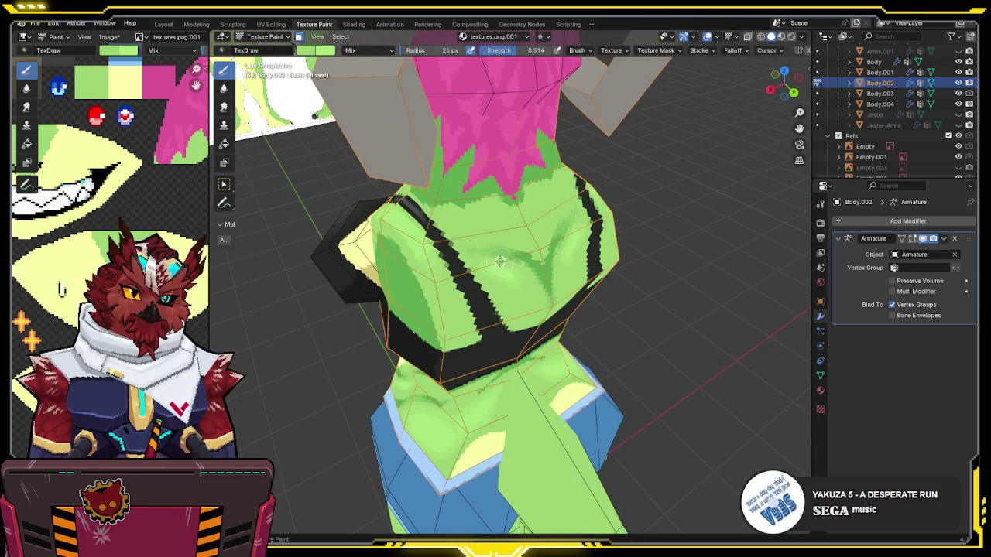
middle_drag(537, 239, 516, 234)
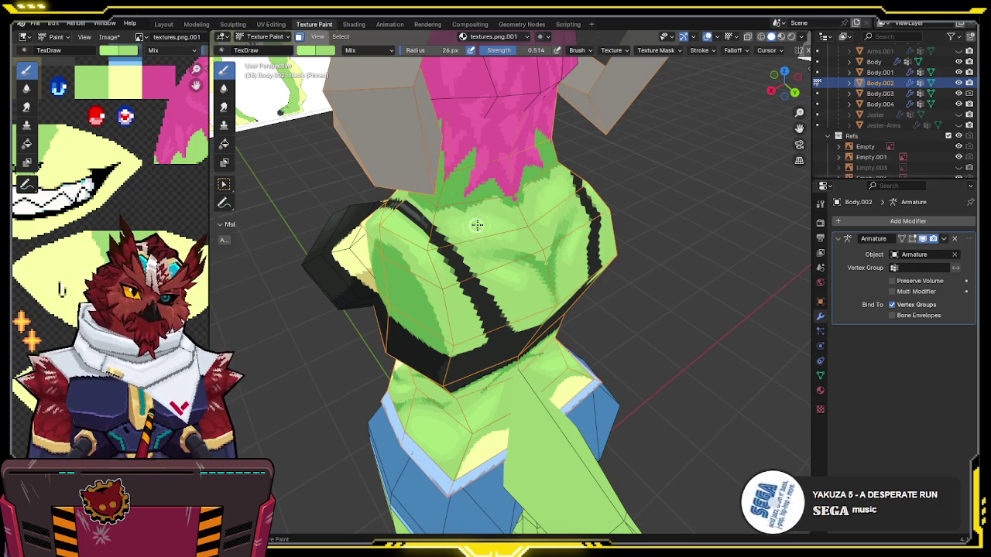
mouse_move(483, 226)
middle_down()
mouse_move(529, 257)
mouse_move(488, 248)
middle_up()
key(ctrl+s)
Step: Sample a lighter yellow at strength 1.0 and paint it on the chest below the chin
key(s)
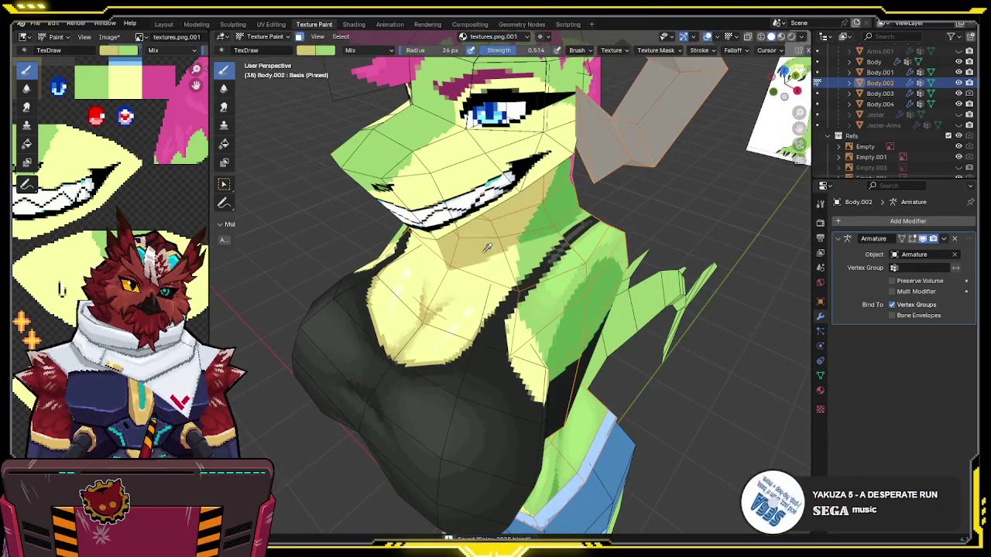
key(s)
key(shift+f)
click(504, 259)
mouse_move(505, 259)
middle_down()
mouse_move(505, 228)
mouse_move(516, 243)
middle_up()
drag(501, 259, 473, 249)
Step: Switch brush colour and add a darker shading stroke across the chest
key(s)
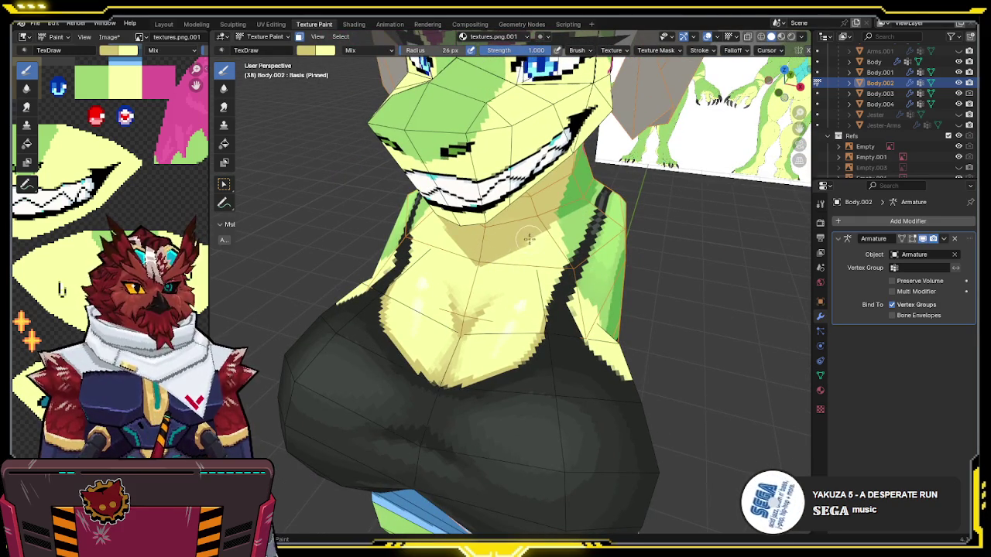
mouse_move(526, 251)
middle_down()
mouse_move(534, 232)
mouse_move(528, 264)
middle_up()
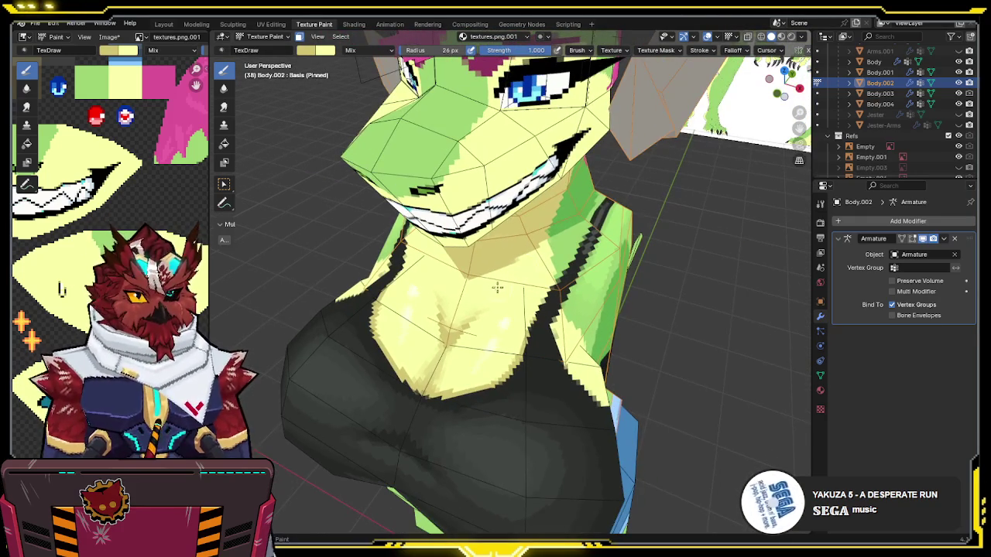
drag(507, 283, 536, 276)
mouse_move(546, 273)
middle_down()
mouse_move(551, 226)
mouse_move(535, 276)
middle_up()
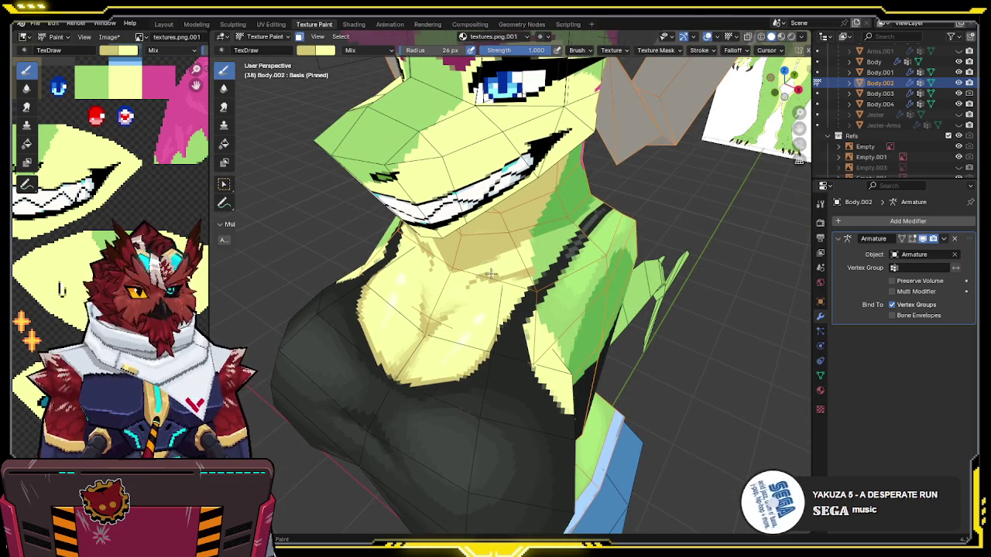
Step: Review the chest and face, then lower the brush strength to 0.471
mouse_move(486, 283)
middle_down()
mouse_move(468, 288)
mouse_move(470, 308)
middle_up()
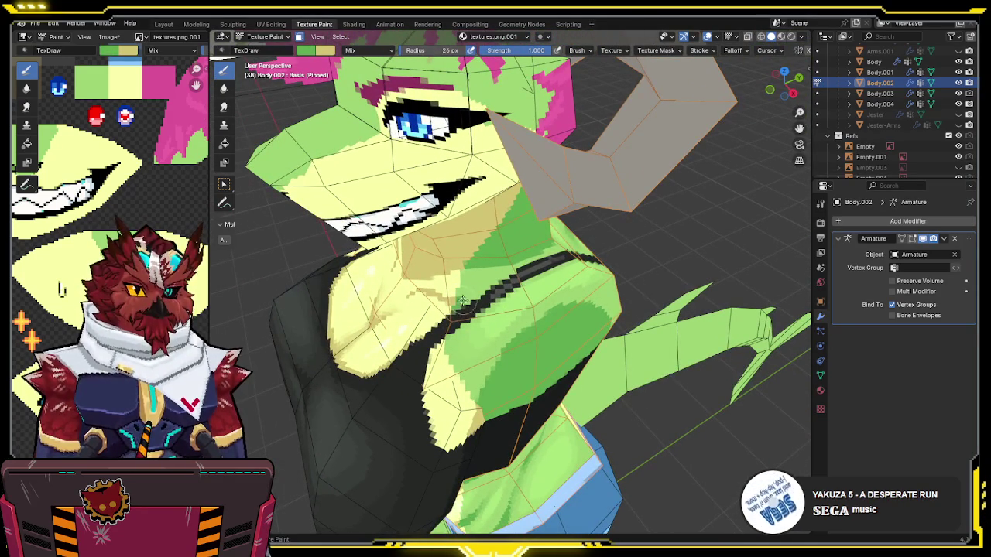
mouse_move(474, 296)
middle_down()
mouse_move(489, 288)
mouse_move(460, 293)
middle_up()
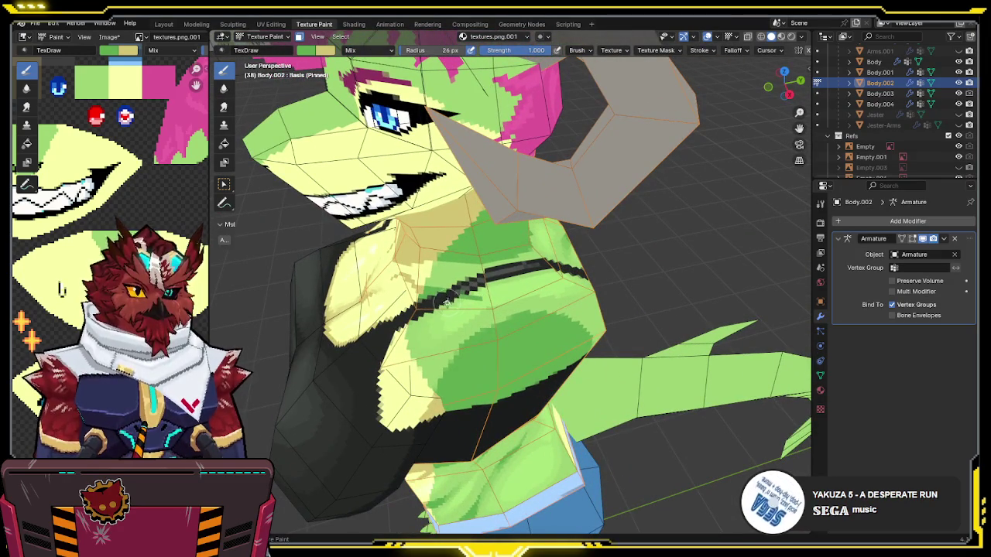
middle_drag(478, 297, 521, 283)
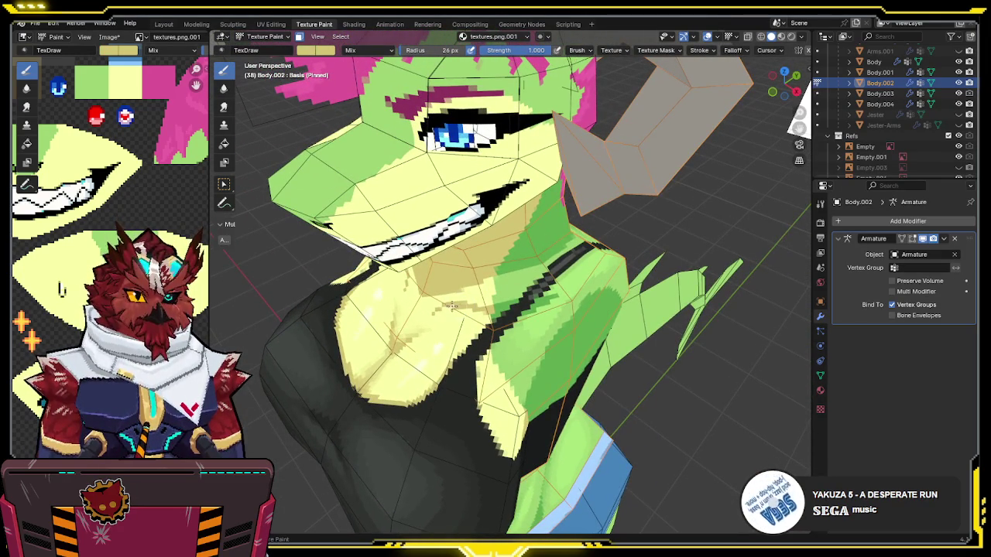
middle_drag(460, 302, 482, 291)
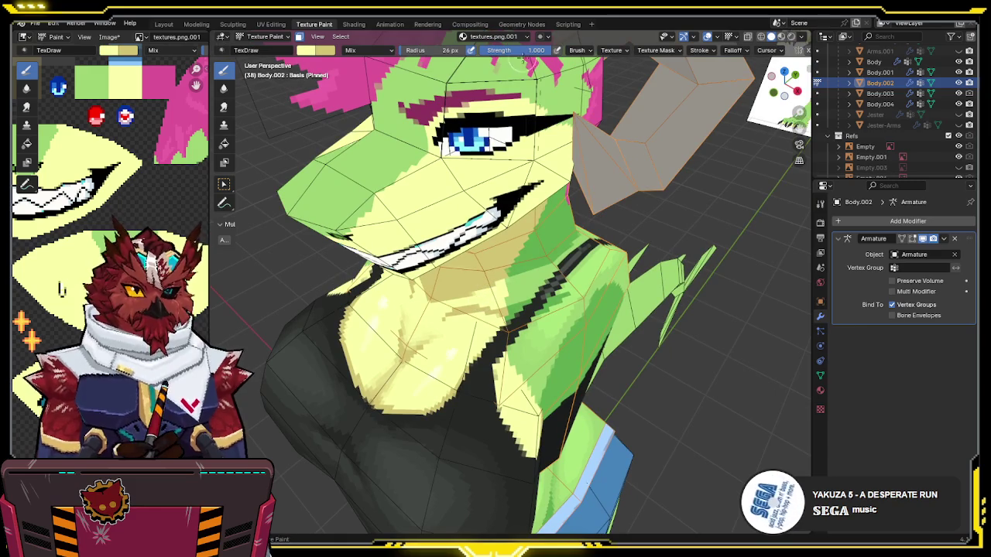
drag(536, 51, 503, 74)
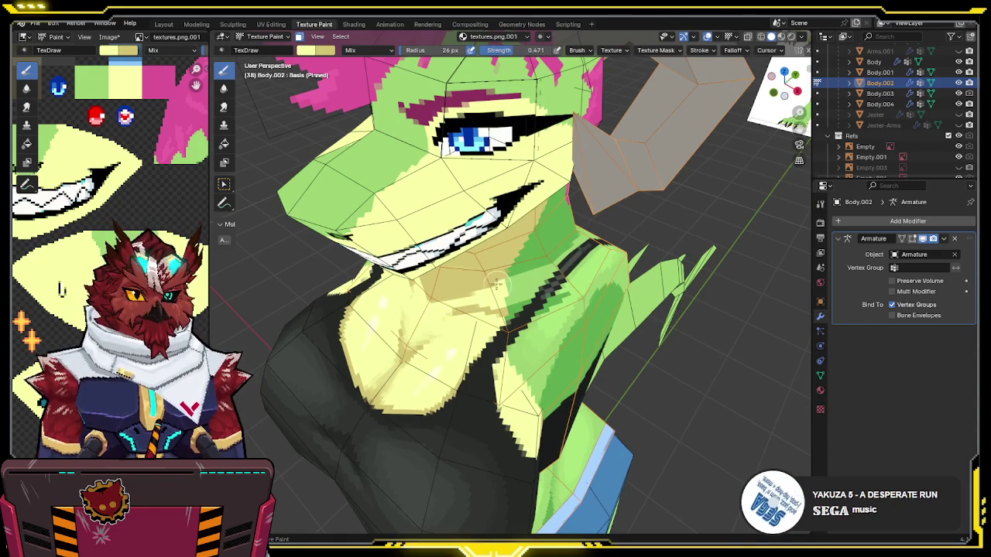
mouse_move(480, 306)
middle_down()
mouse_move(564, 226)
mouse_move(490, 198)
mouse_move(547, 239)
mouse_move(524, 265)
mouse_move(503, 255)
middle_up()
Step: Go to Object Mode in right-side orthographic view, then return to Texture Paint on the head
key(ctrl+Tab)
click(437, 265)
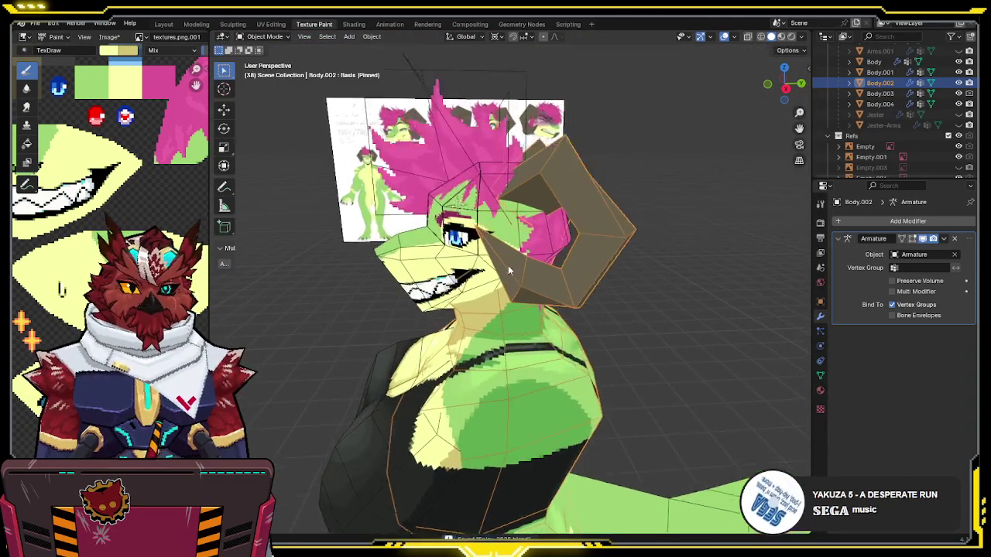
key(KP_3)
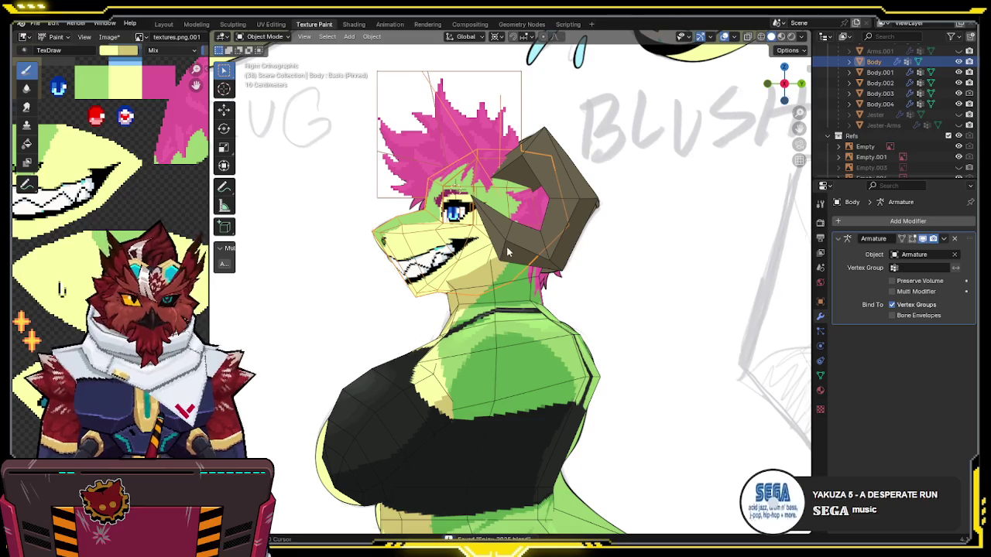
scroll(508, 252, up, 2)
key(ctrl+Tab)
click(531, 243)
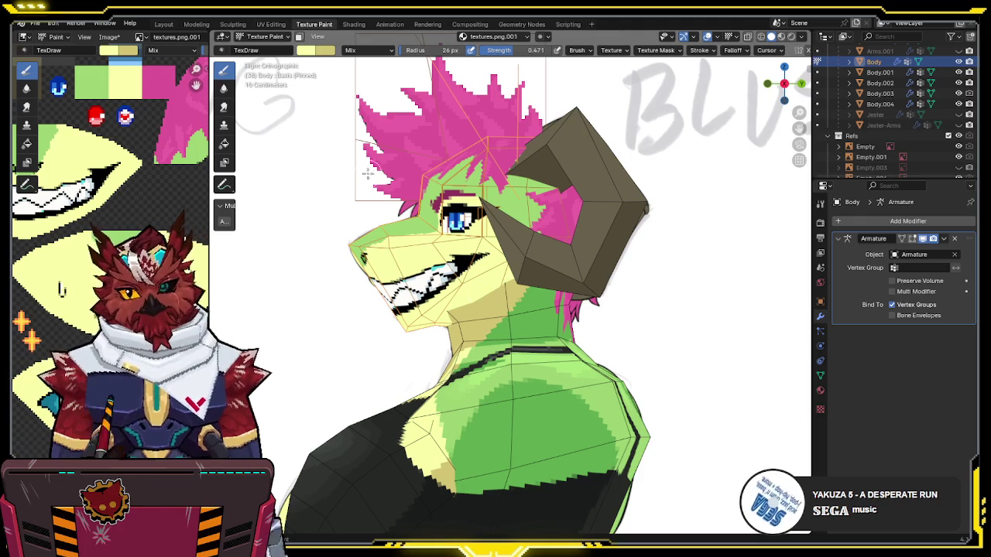
Step: Swap to the other brush colour and isolate the head mesh in Local view
scroll(449, 250, up, 1)
scroll(453, 262, up, 2)
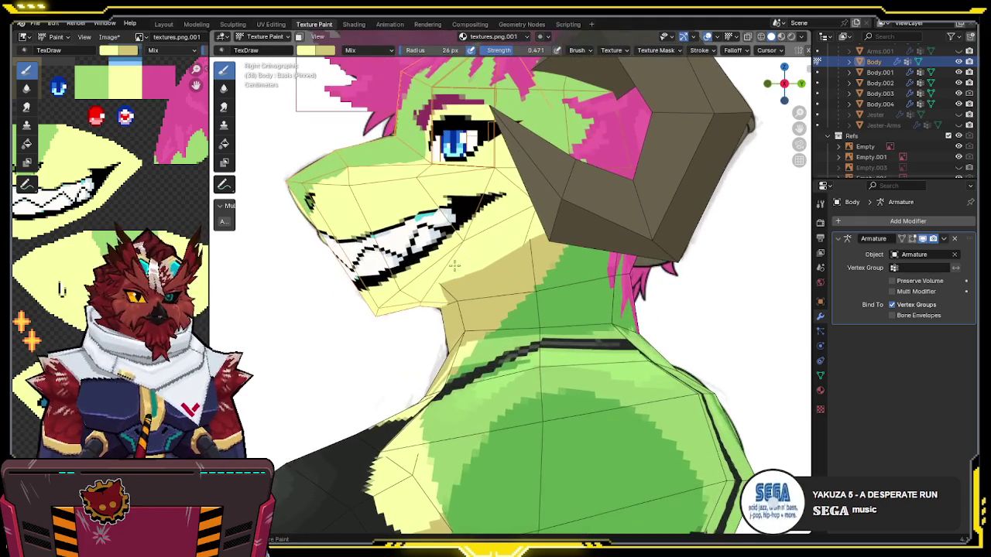
key(s)
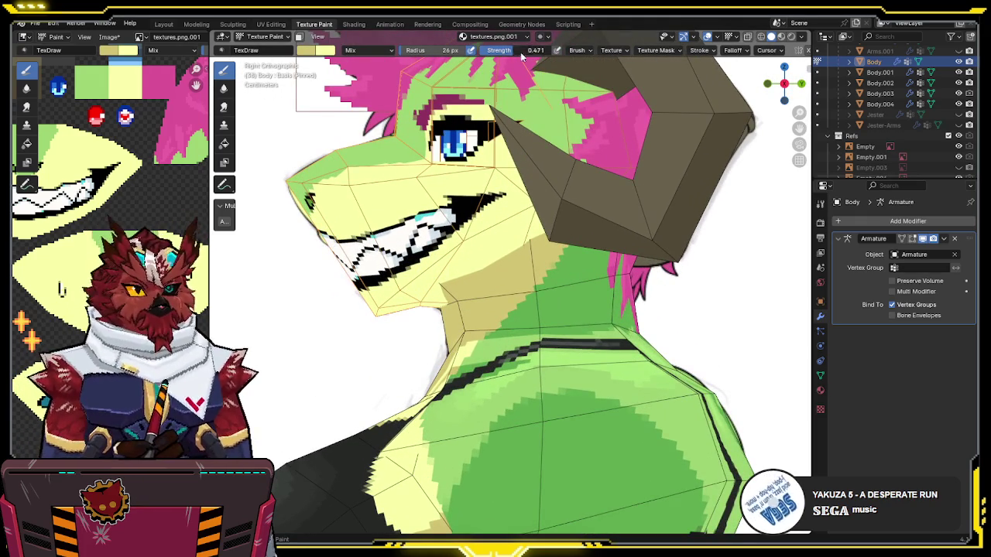
key(KP_Divide)
Step: Paint tan strokes under and across the lower jaw
drag(381, 315, 406, 298)
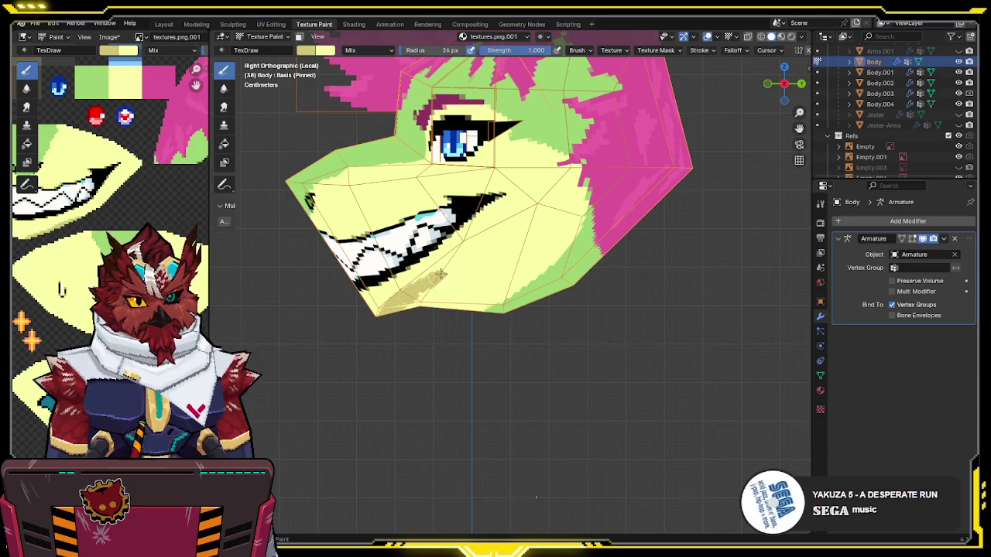
scroll(396, 298, up, 4)
middle_drag(418, 267, 404, 249)
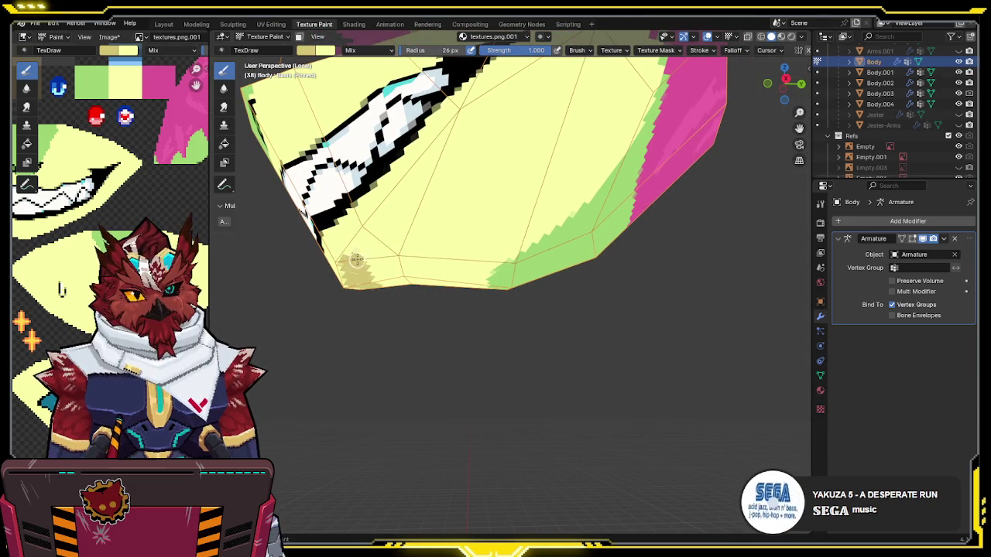
drag(353, 254, 390, 218)
middle_drag(399, 205, 407, 224)
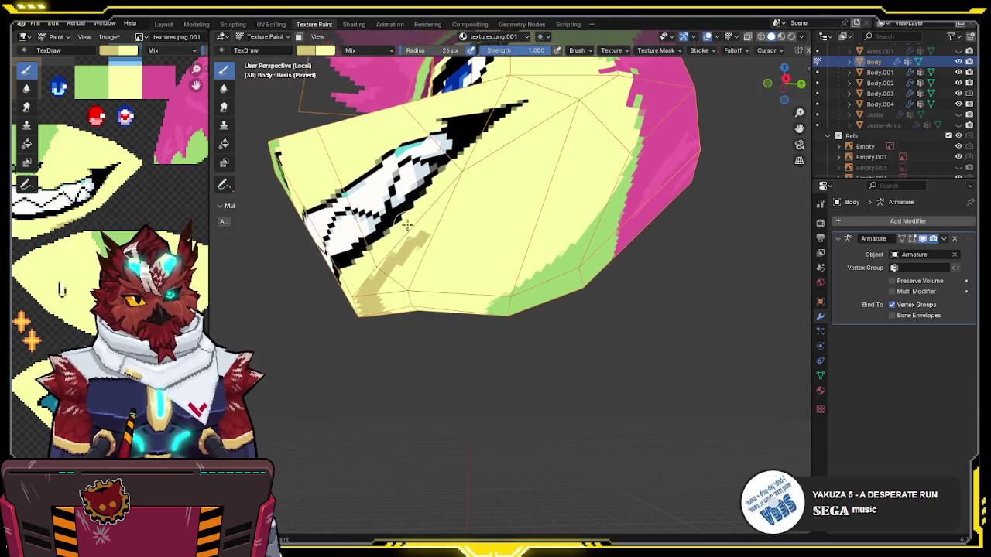
drag(389, 262, 568, 183)
middle_drag(569, 183, 562, 233)
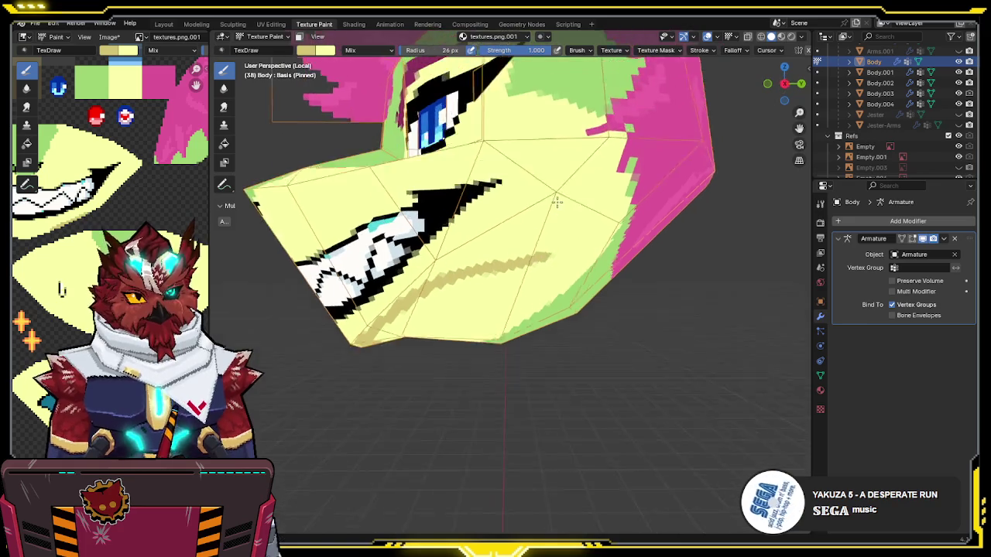
Step: Check the jaw in right-side view, toggling Local view off and on, and reposition the texture image view
key(KP_3)
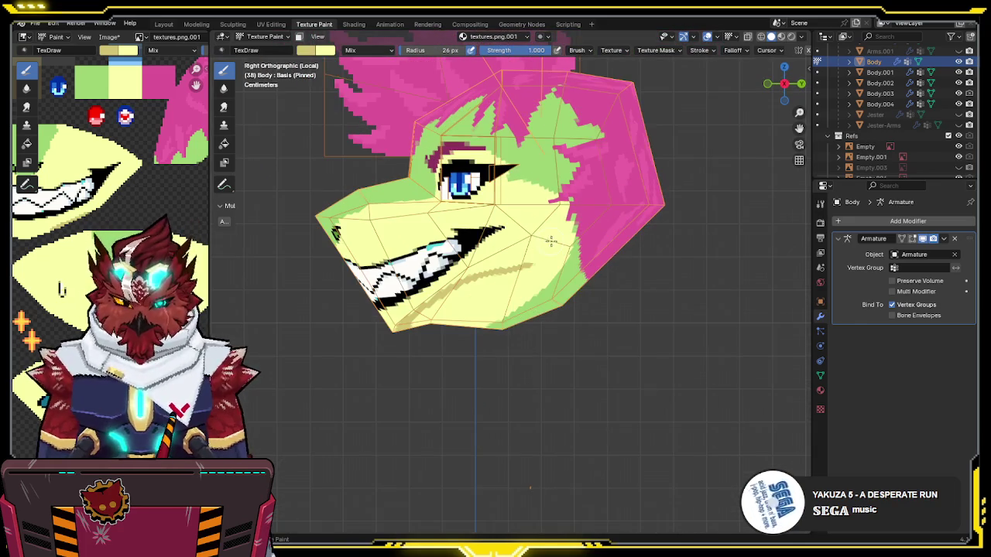
key(KP_Divide)
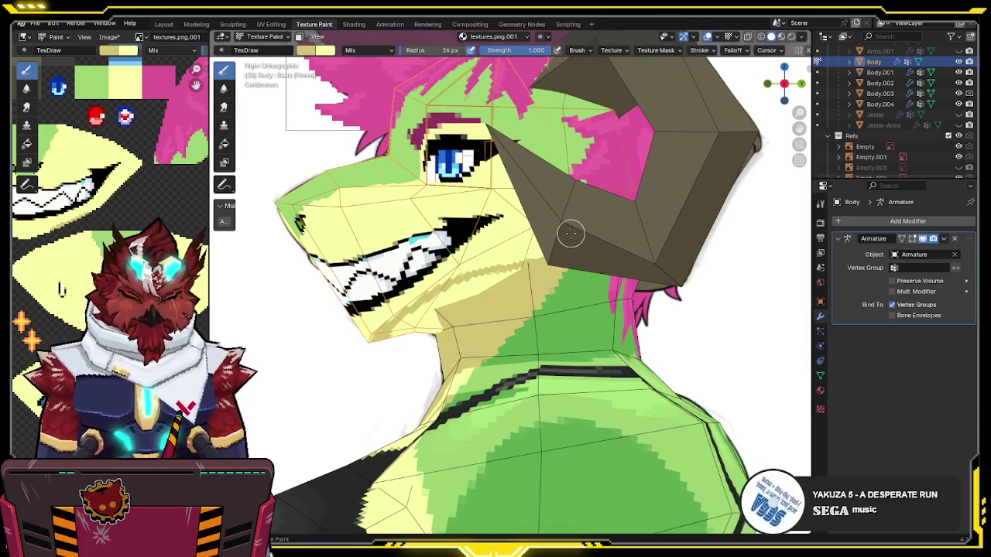
key(KP_Divide)
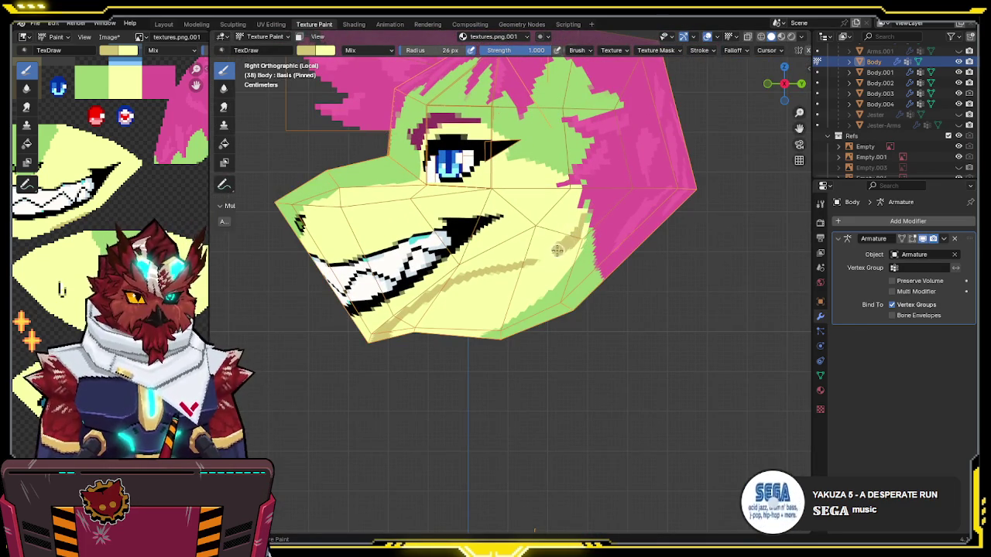
scroll(428, 299, up, 2)
mouse_move(390, 345)
middle_down()
mouse_move(428, 299)
mouse_move(387, 248)
mouse_move(458, 227)
mouse_move(452, 246)
middle_up()
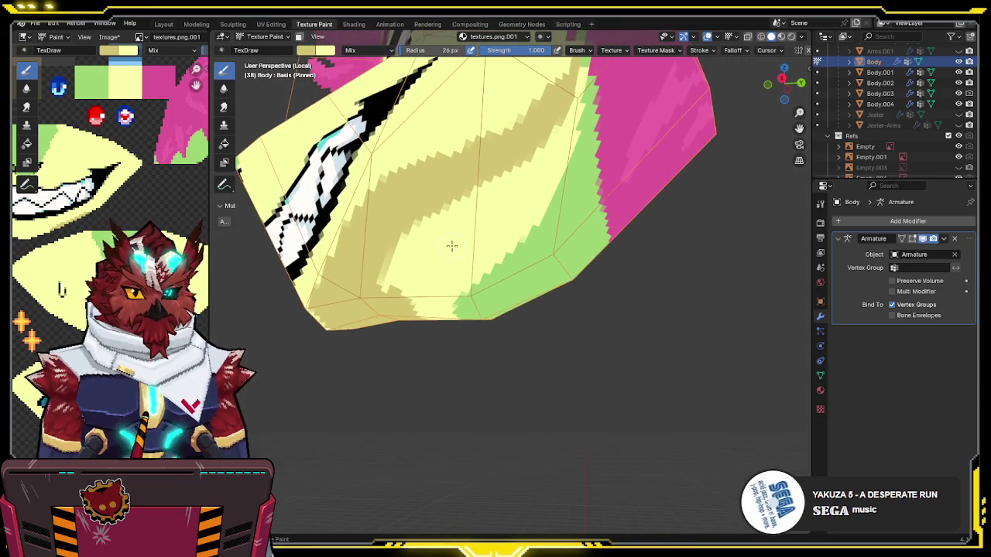
scroll(108, 154, down, 3)
middle_drag(108, 155, 93, 255)
scroll(108, 155, up, 3)
scroll(108, 155, up, 3)
Step: Paint a darker green stripe along the green/magenta border, extending it downward
key(s)
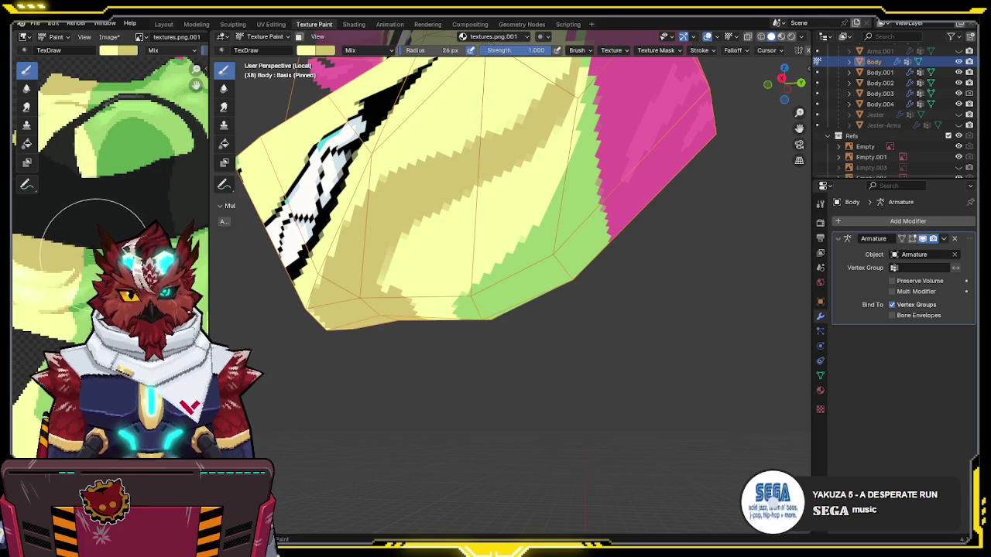
middle_drag(402, 221, 487, 115)
drag(477, 72, 479, 76)
drag(488, 120, 499, 142)
middle_drag(517, 165, 504, 162)
drag(435, 118, 531, 228)
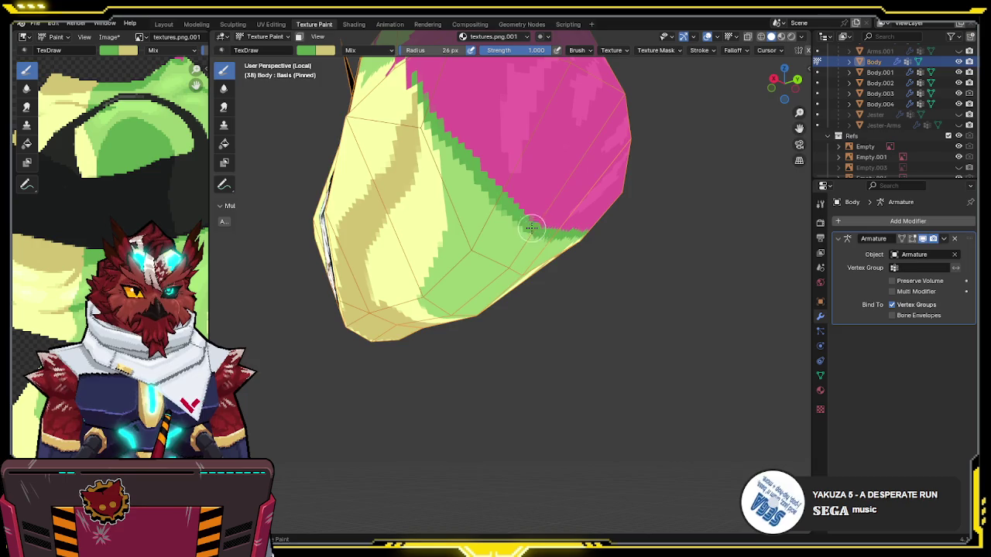
middle_drag(531, 229, 455, 142)
mouse_move(447, 119)
mouse_down()
mouse_move(464, 170)
mouse_move(460, 227)
mouse_move(432, 308)
mouse_up()
middle_drag(433, 311, 448, 263)
Step: Extend darker green shading over the light green patch and along the yellow/pink border
drag(449, 262, 463, 271)
middle_drag(463, 271, 499, 263)
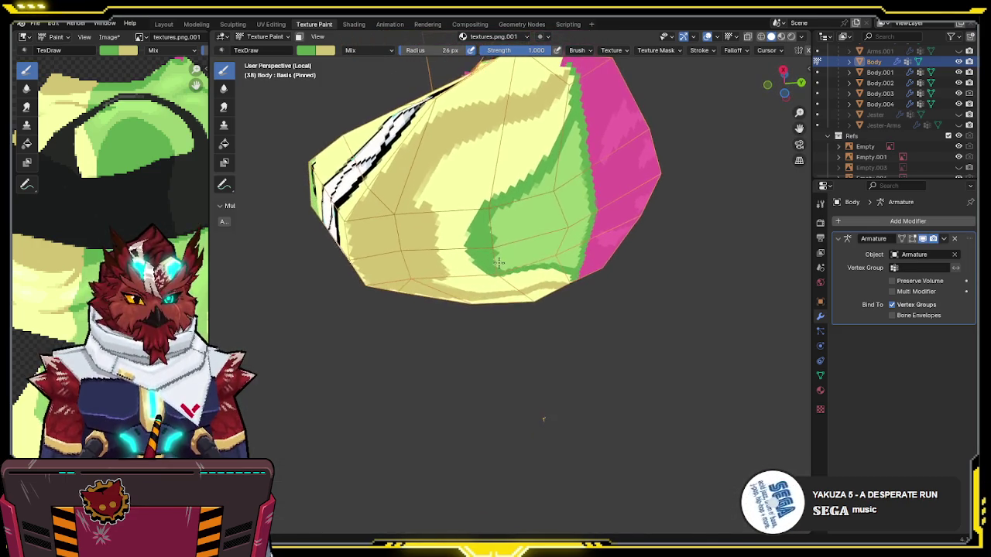
mouse_move(499, 263)
mouse_down()
mouse_move(490, 224)
mouse_move(567, 149)
mouse_move(570, 126)
mouse_up()
middle_drag(571, 126, 521, 157)
mouse_move(514, 146)
mouse_down()
mouse_move(555, 214)
mouse_move(529, 243)
mouse_move(477, 259)
mouse_move(521, 183)
mouse_move(534, 214)
mouse_move(513, 193)
mouse_up()
middle_drag(513, 193, 538, 153)
mouse_move(532, 83)
mouse_down()
mouse_move(526, 162)
mouse_move(481, 236)
mouse_up()
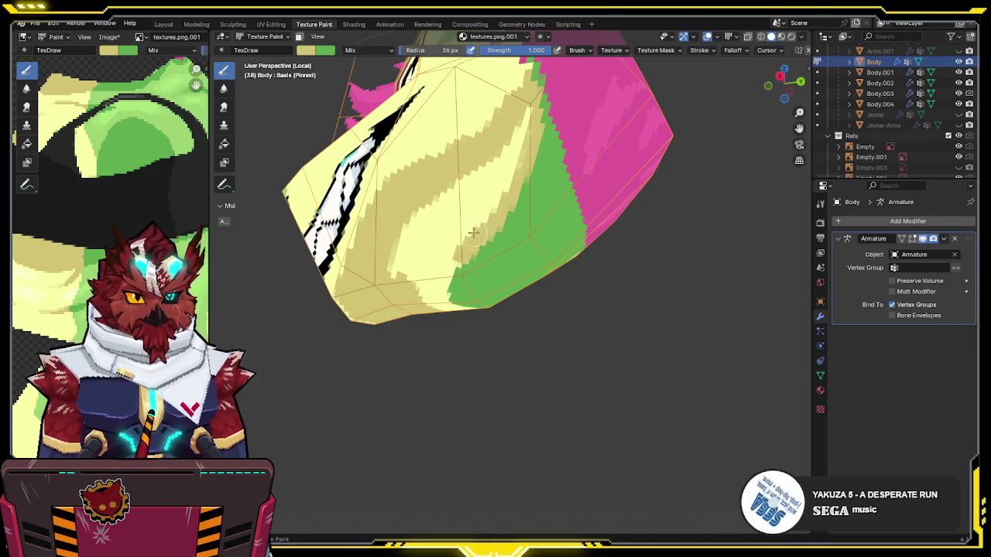
Step: Shade the pale yellow jaw underside with darker tan strokes
middle_drag(467, 252, 478, 214)
mouse_move(449, 266)
mouse_down()
mouse_move(432, 262)
mouse_move(408, 225)
mouse_move(413, 247)
mouse_move(442, 236)
mouse_move(500, 166)
mouse_up()
middle_drag(499, 166, 509, 101)
mouse_move(509, 101)
mouse_down()
mouse_move(499, 151)
mouse_move(496, 116)
mouse_move(401, 243)
mouse_up()
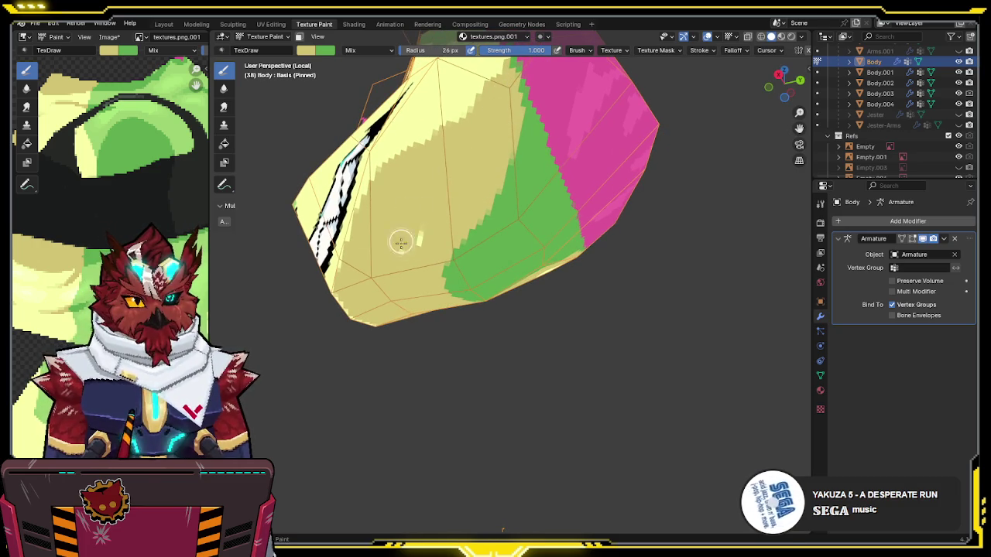
mouse_move(427, 212)
middle_down()
mouse_move(530, 274)
mouse_move(568, 245)
middle_up()
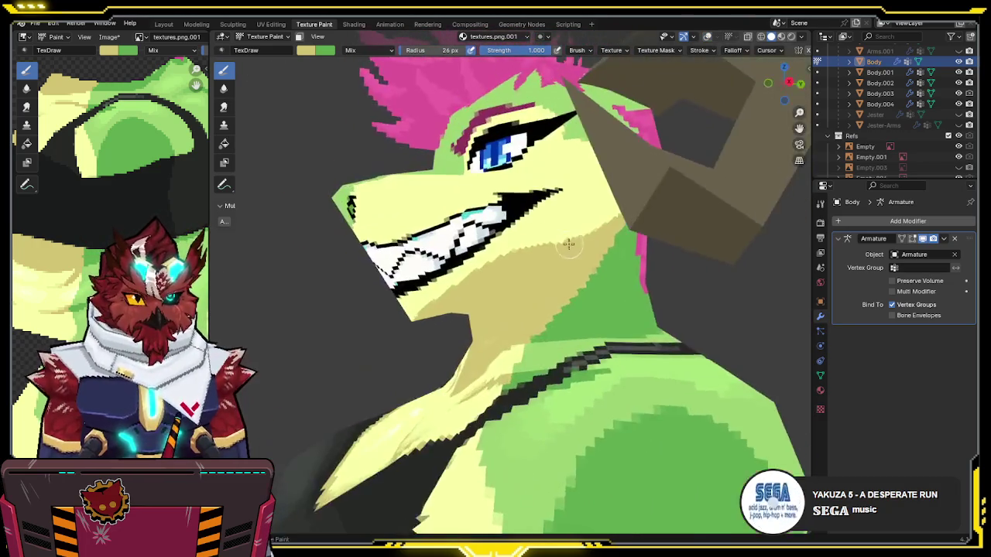
Step: In Object Mode, select the torso piece Body.004 and put it into Texture Paint
scroll(568, 245, down, 5)
key(ctrl+Tab)
click(504, 302)
mouse_move(591, 328)
middle_down()
mouse_move(547, 266)
mouse_move(586, 299)
mouse_move(676, 305)
mouse_move(690, 272)
mouse_move(581, 274)
mouse_move(601, 253)
mouse_move(546, 250)
mouse_move(567, 220)
mouse_move(605, 213)
middle_up()
scroll(545, 248, up, 2)
click(537, 227)
key(ctrl+Tab)
click(590, 192)
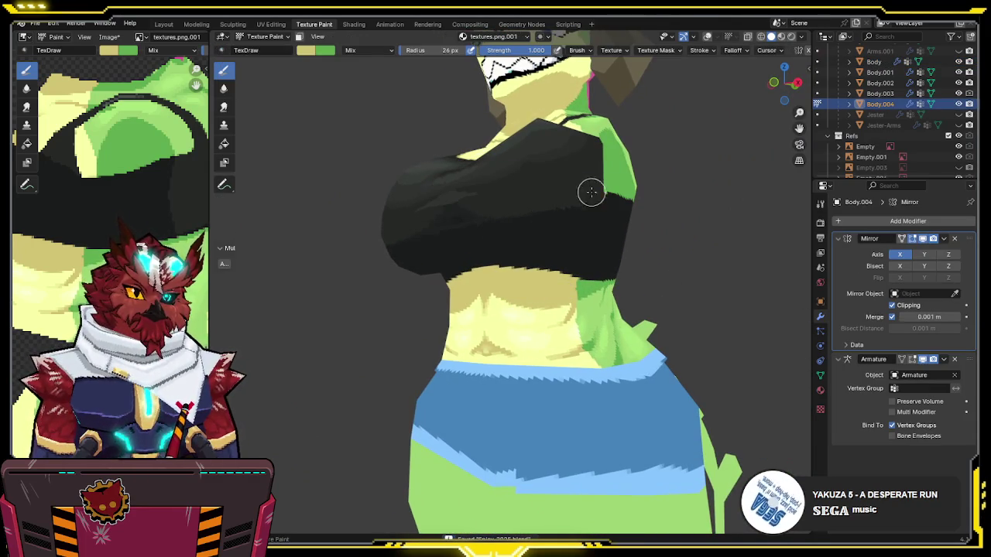
Step: Toggle overlays with Alt+Shift+Z and orbit to inspect the torso's dark top and shading
mouse_move(449, 207)
middle_down()
mouse_move(489, 208)
mouse_move(485, 228)
middle_up()
scroll(485, 227, up, 2)
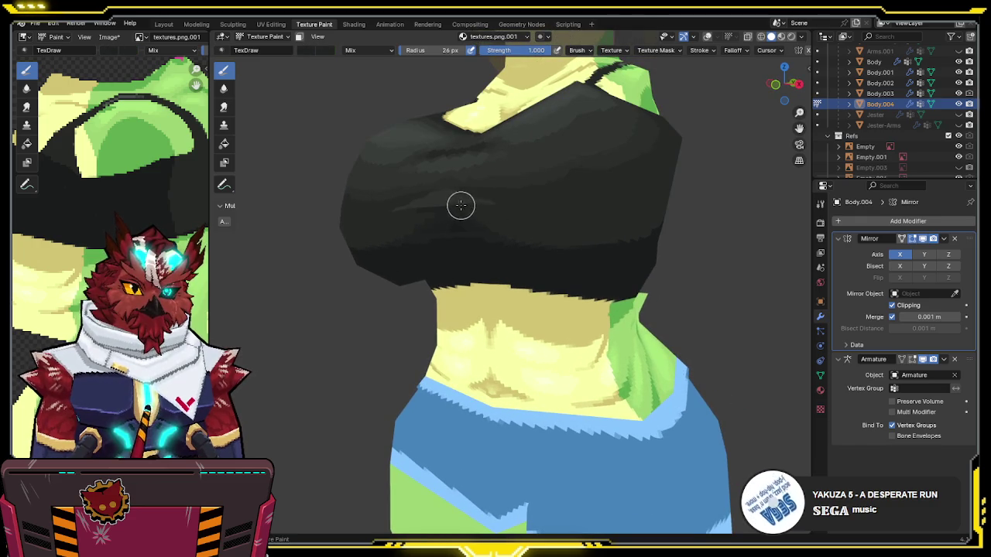
key(shift+alt+z)
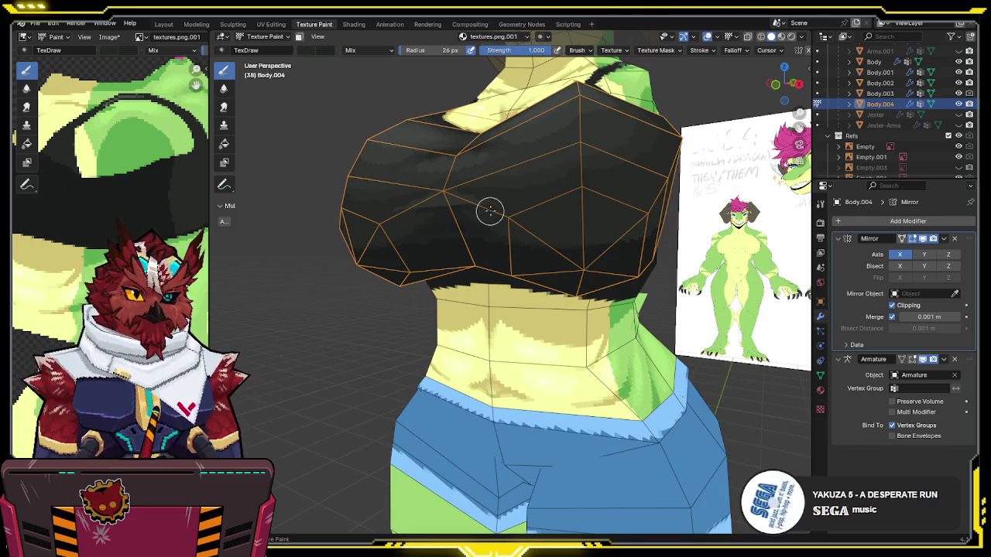
middle_drag(521, 201, 506, 201)
key(shift+alt+z)
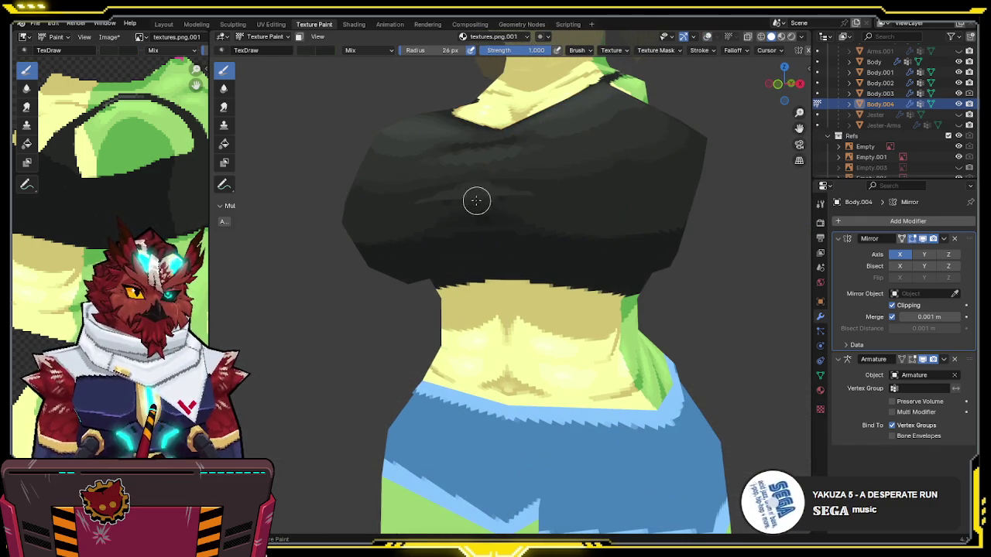
mouse_move(580, 198)
middle_down()
mouse_move(570, 204)
mouse_move(593, 201)
mouse_move(557, 206)
middle_up()
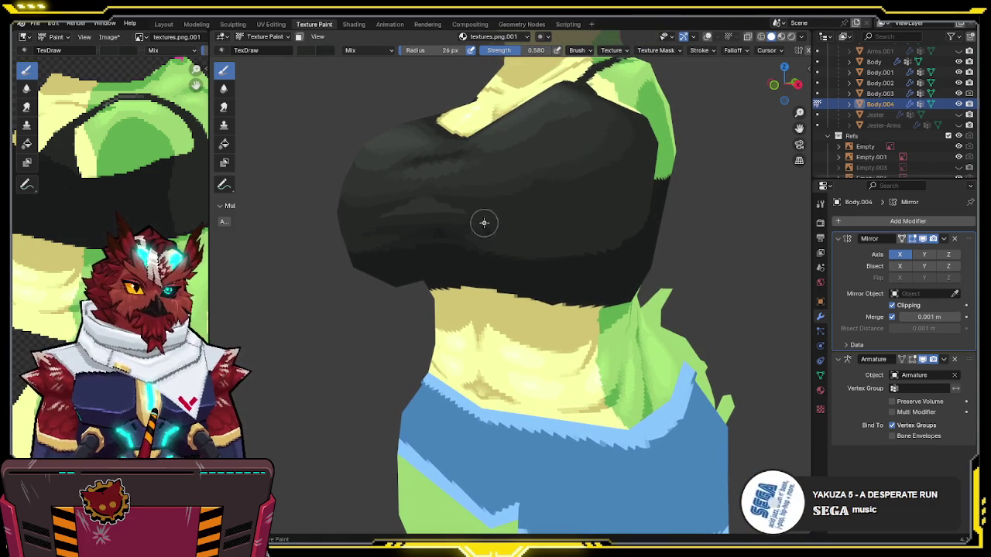
mouse_move(491, 228)
middle_down()
mouse_move(552, 181)
mouse_move(539, 140)
mouse_move(480, 160)
middle_up()
middle_drag(462, 199, 407, 188)
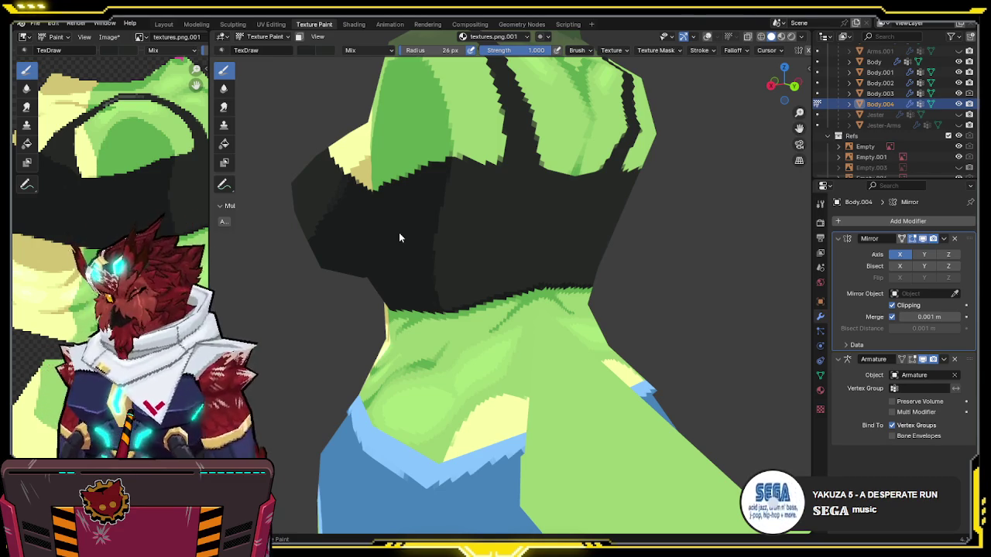
Step: Inspect the collar closely, then show overlays and switch the paint target to Body.002
mouse_move(427, 308)
middle_down()
mouse_move(477, 276)
mouse_move(483, 292)
mouse_move(430, 176)
middle_up()
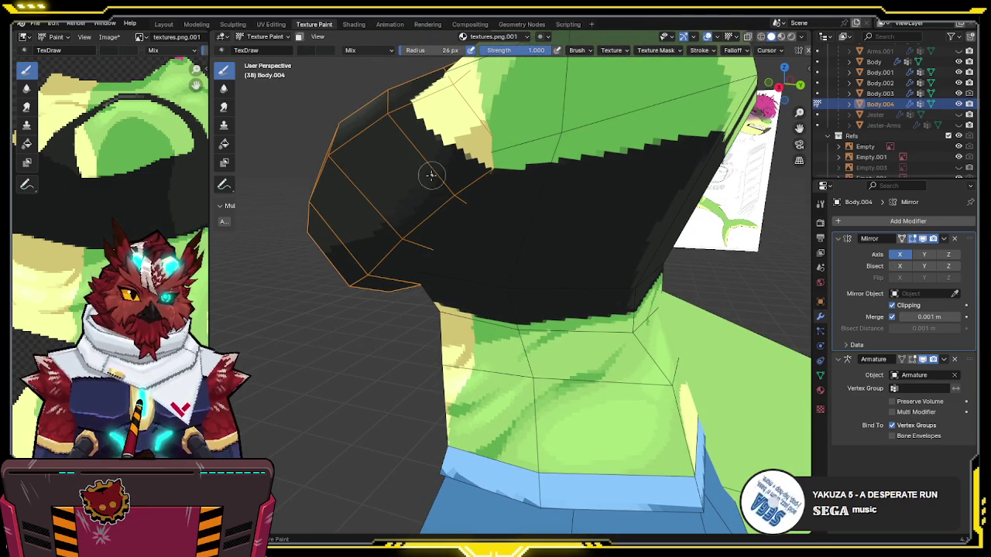
mouse_move(397, 209)
middle_down()
mouse_move(433, 166)
mouse_move(471, 159)
mouse_move(580, 175)
mouse_move(475, 194)
middle_up()
scroll(503, 188, up, 3)
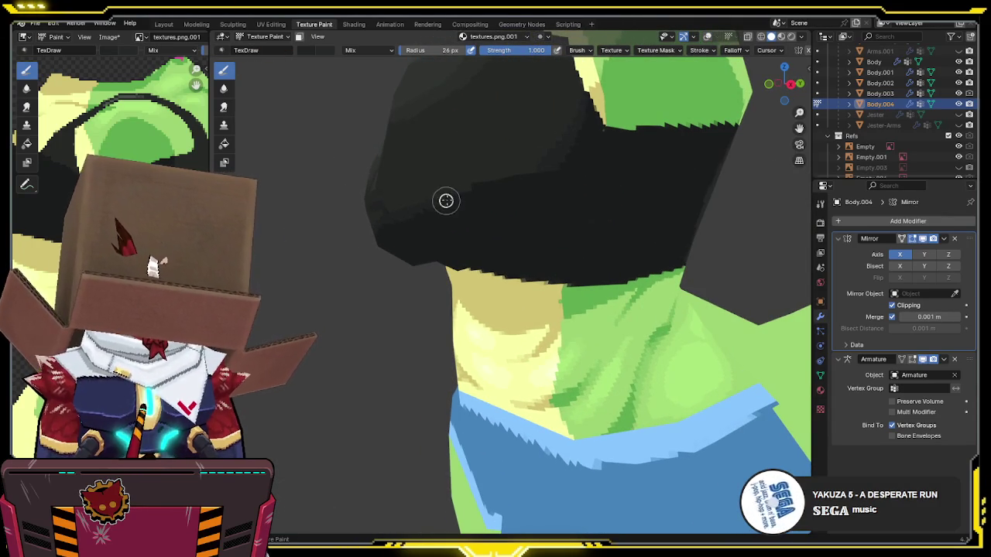
mouse_move(537, 165)
middle_down()
mouse_move(544, 170)
mouse_move(493, 198)
mouse_move(495, 216)
mouse_move(496, 194)
mouse_move(477, 212)
mouse_move(495, 199)
mouse_move(469, 177)
mouse_move(464, 227)
mouse_move(452, 236)
middle_up()
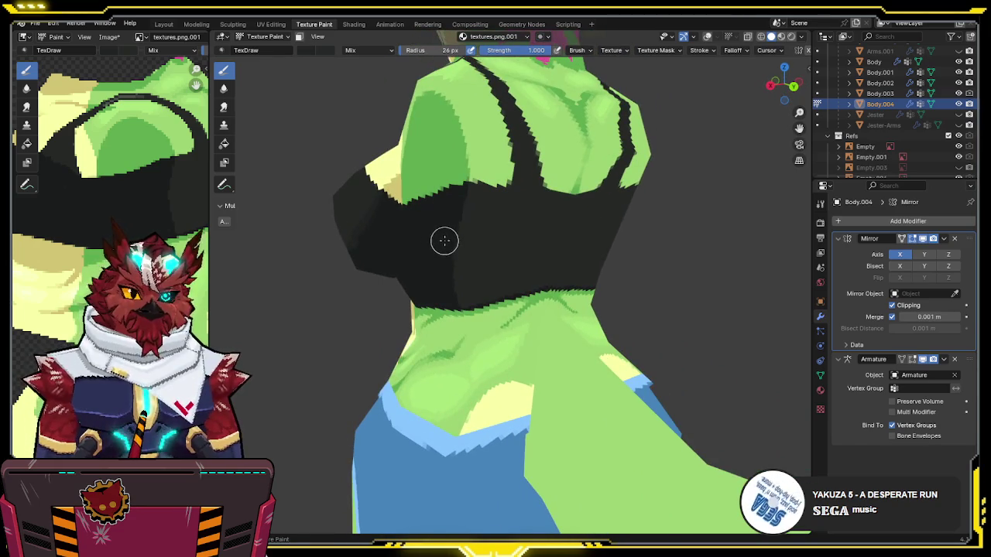
key(shift+alt+z)
key(alt+q)
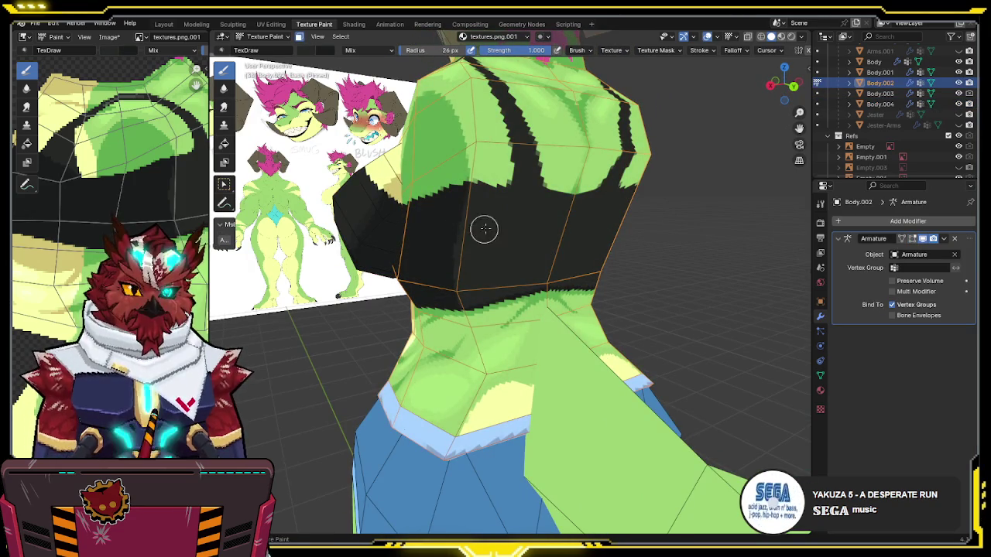
Step: Hide overlays and paint a dark fold across the back of the black top
middle_drag(491, 217, 500, 219)
key(shift+alt+z)
scroll(497, 220, up, 3)
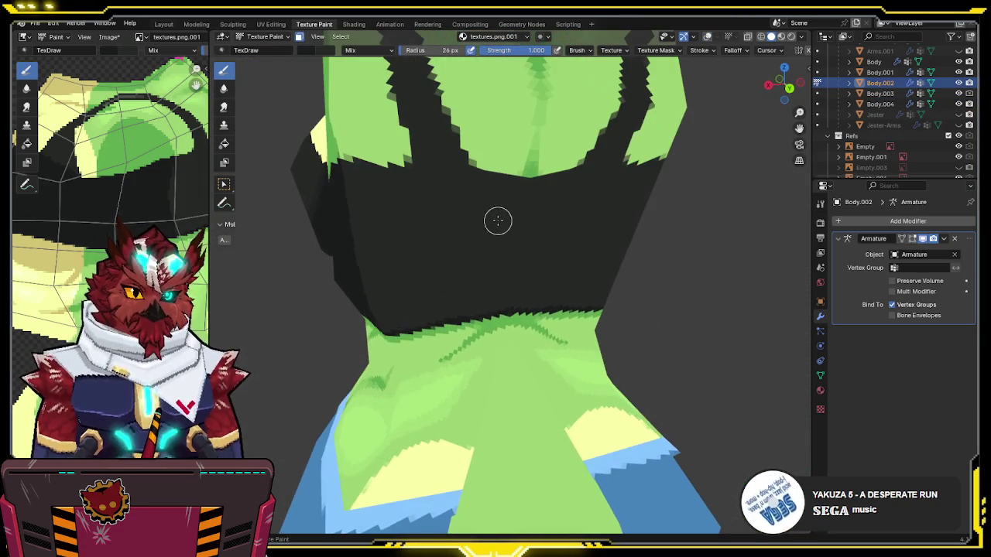
drag(488, 207, 418, 240)
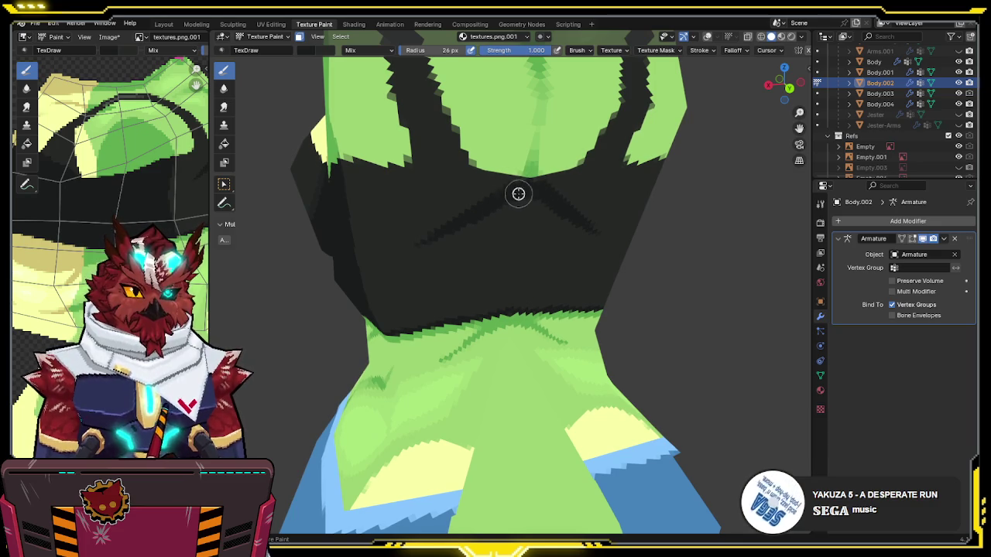
mouse_move(496, 184)
middle_down()
mouse_move(519, 173)
mouse_move(503, 187)
middle_up()
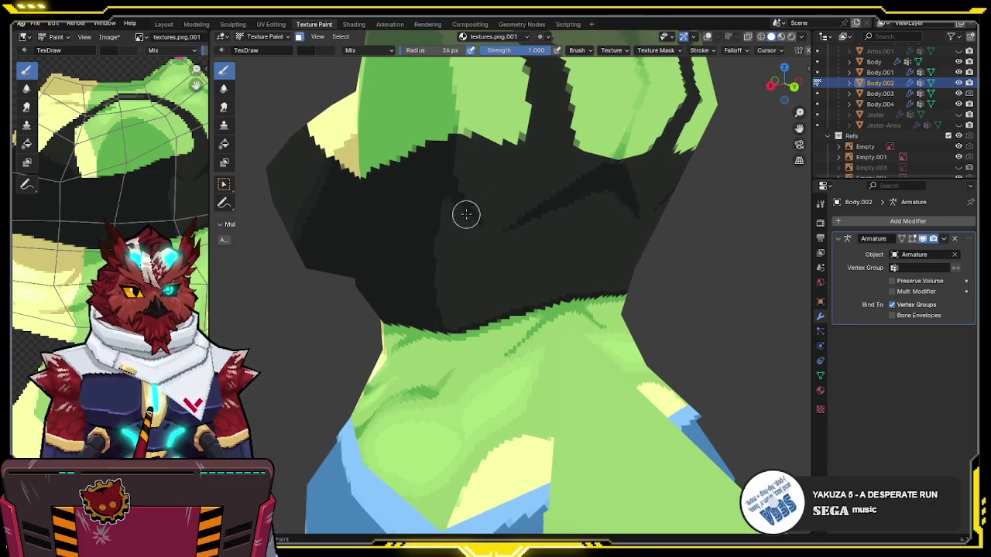
middle_drag(438, 196, 464, 182)
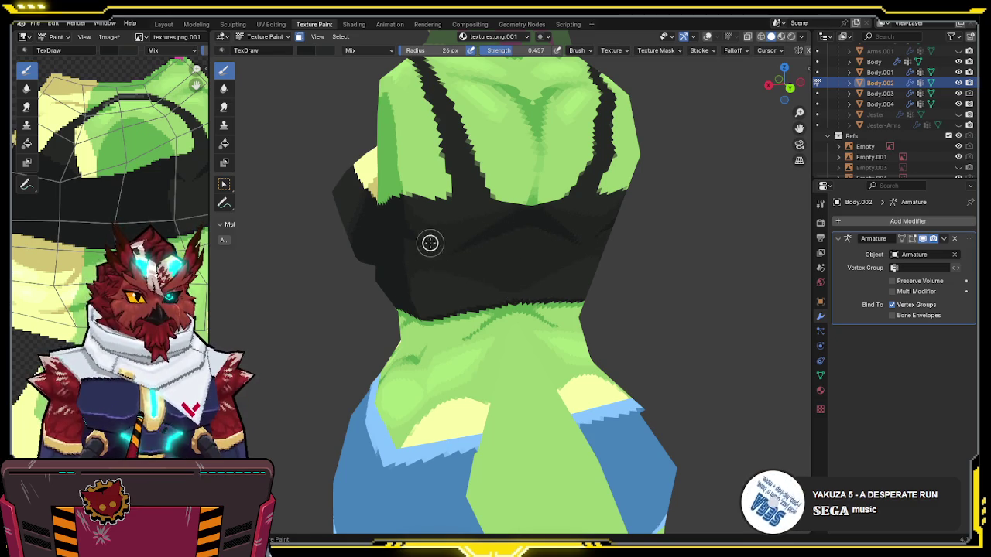
Step: Orbit to the front and side of the torso and sample the body's light green
middle_drag(461, 205, 542, 193)
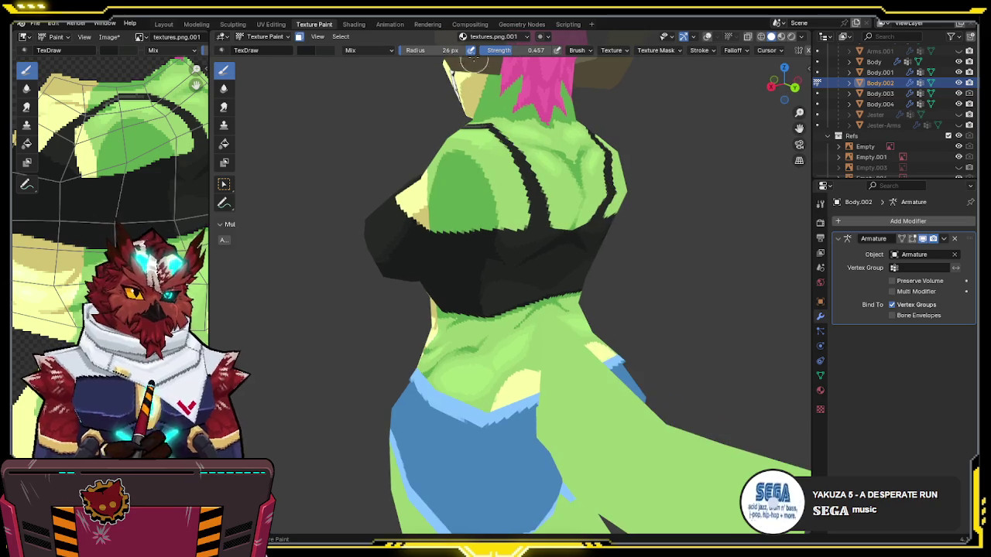
mouse_move(635, 70)
middle_down()
mouse_move(639, 140)
mouse_move(559, 210)
mouse_move(642, 183)
mouse_move(573, 170)
middle_up()
scroll(619, 159, up, 2)
scroll(513, 177, up, 2)
mouse_move(513, 177)
middle_down()
mouse_move(513, 199)
mouse_move(552, 198)
mouse_move(496, 255)
mouse_move(571, 228)
mouse_move(541, 224)
middle_up()
scroll(542, 224, up, 3)
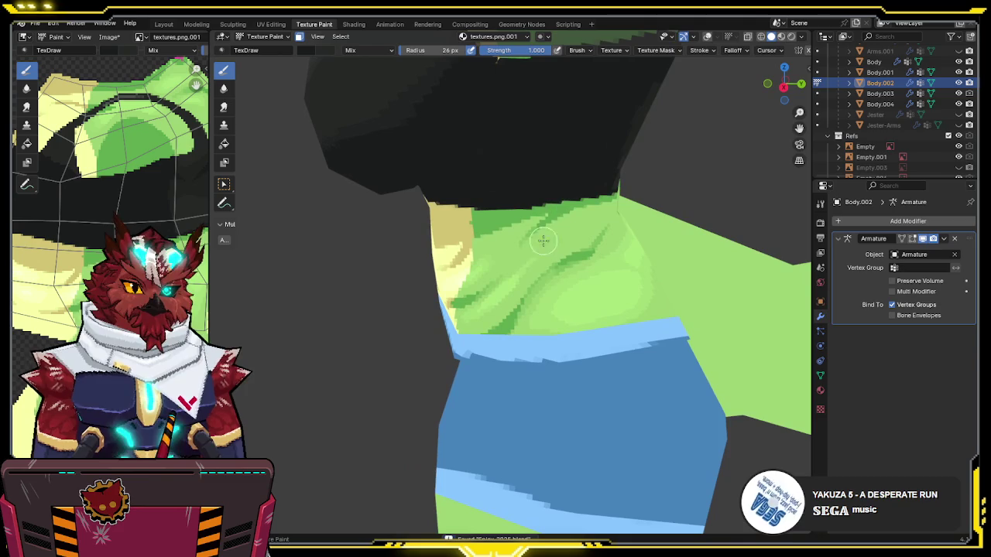
key(s)
mouse_move(524, 266)
middle_down()
mouse_move(515, 246)
mouse_move(503, 254)
middle_up()
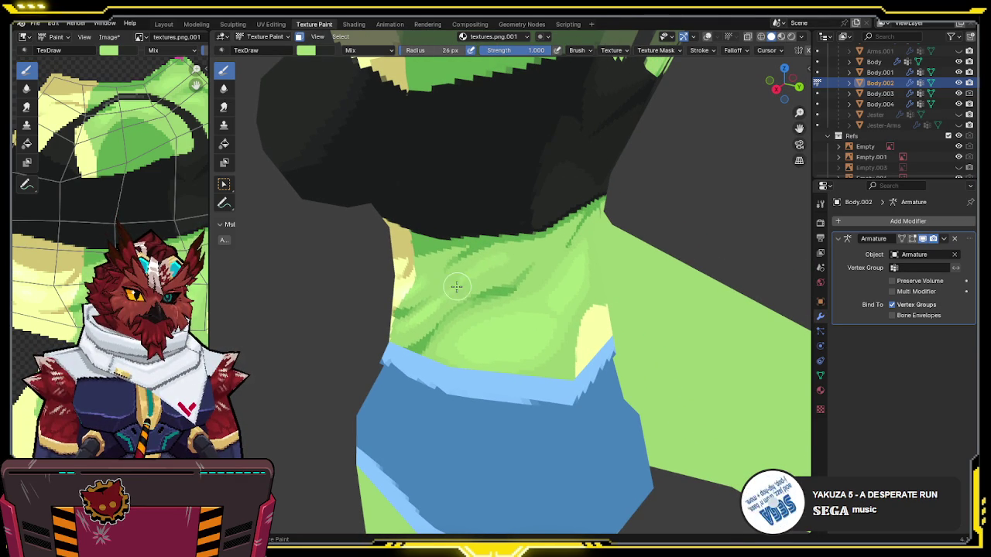
Step: Sample a lighter green from the body while viewing the waist and hips
middle_drag(486, 261, 472, 271)
key(s)
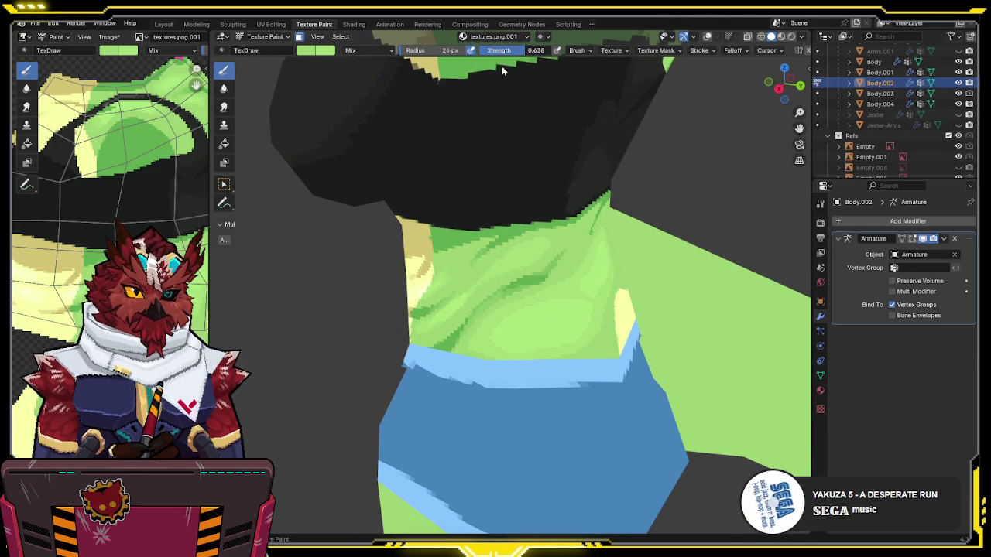
middle_drag(526, 203, 538, 204)
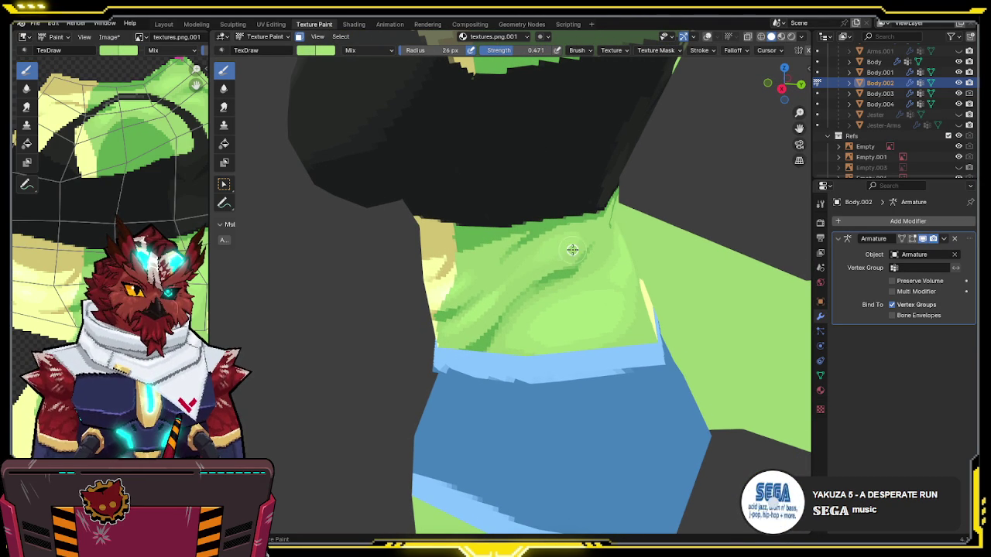
scroll(572, 202, down, 2)
mouse_move(570, 210)
middle_down()
mouse_move(508, 215)
mouse_move(483, 236)
middle_up()
scroll(483, 236, up, 3)
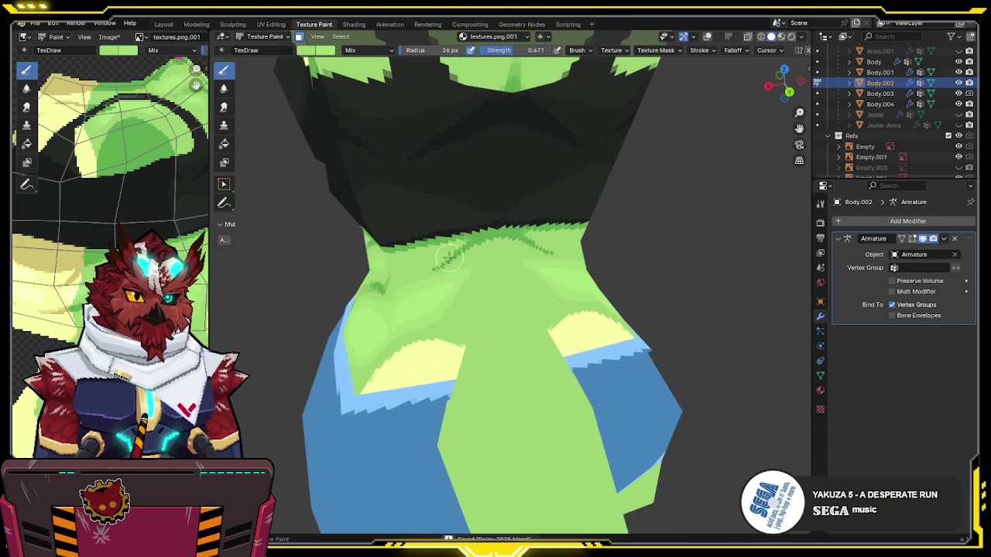
middle_drag(475, 239, 454, 273)
scroll(519, 235, down, 2)
mouse_move(518, 235)
middle_down()
mouse_move(557, 222)
mouse_move(513, 221)
mouse_move(537, 225)
mouse_move(555, 214)
mouse_move(645, 230)
mouse_move(584, 250)
mouse_move(628, 227)
mouse_move(723, 212)
mouse_move(656, 231)
mouse_move(558, 222)
mouse_move(580, 204)
mouse_move(549, 256)
mouse_move(594, 198)
middle_up()
Step: In Object Mode, select the legs object Body.001 and switch it to Texture Paint
key(ctrl+Tab)
click(451, 212)
scroll(515, 212, down, 5)
key(shift+alt+z)
click(491, 248)
key(ctrl+Tab)
click(545, 206)
middle_drag(507, 155, 426, 173)
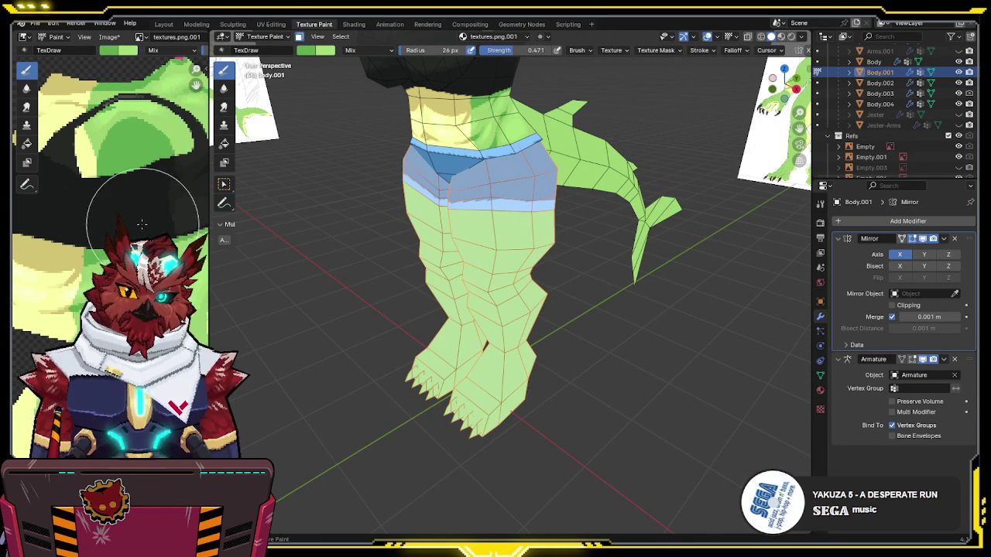
Step: Line up the legs in Front Orthographic view and turn off the Mirror modifier's viewport display
mouse_move(496, 118)
middle_down()
mouse_move(571, 112)
mouse_move(498, 166)
middle_up()
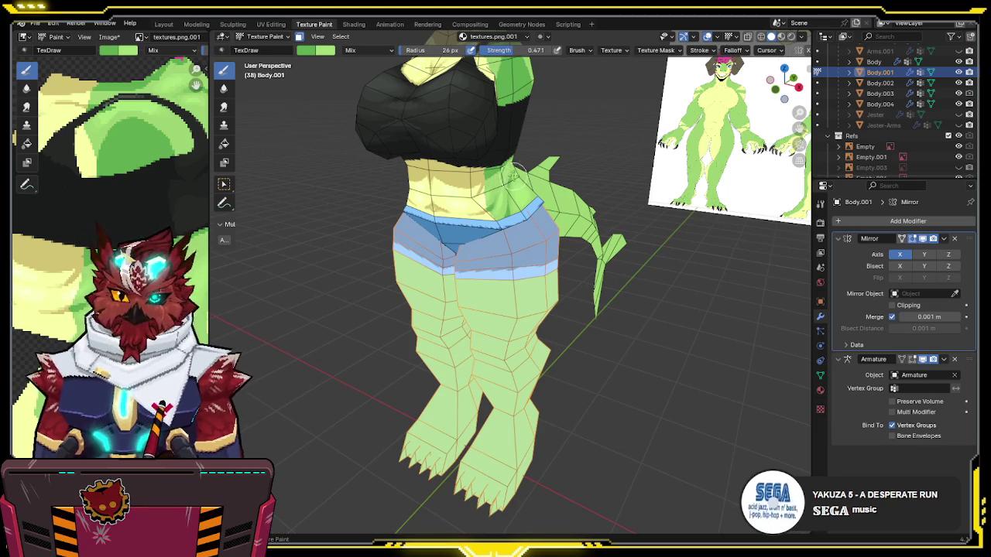
mouse_move(550, 148)
middle_down()
mouse_move(554, 157)
mouse_move(526, 152)
middle_up()
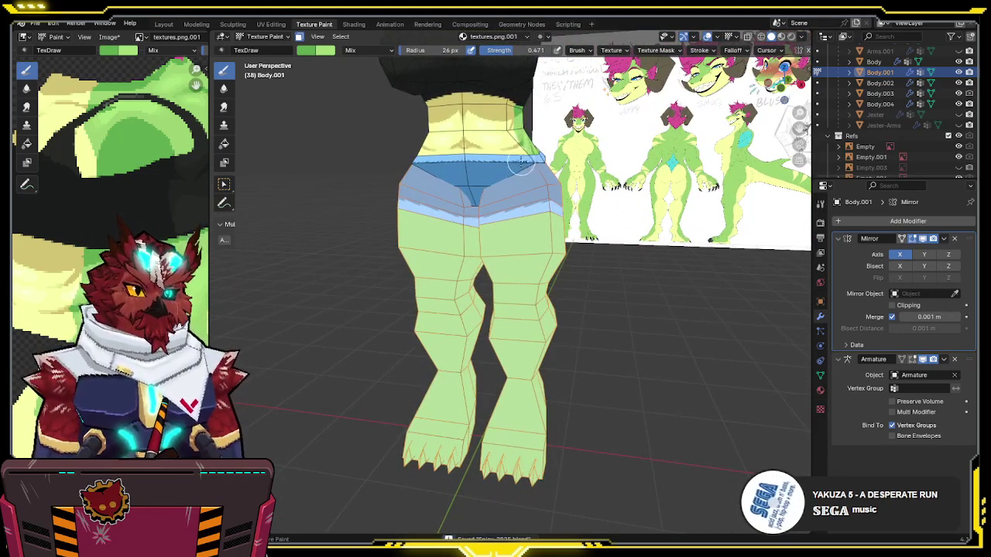
key(KP_1)
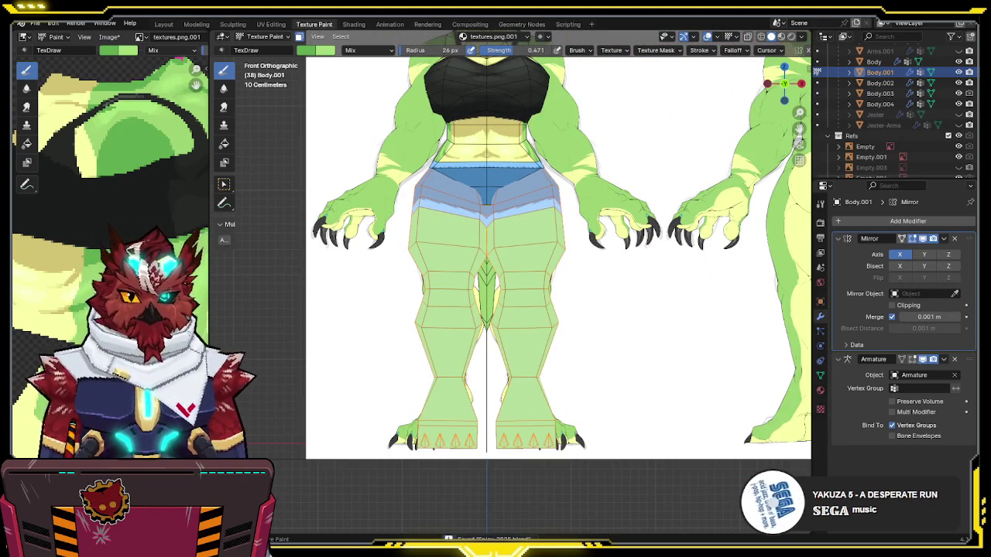
scroll(109, 194, down, 2)
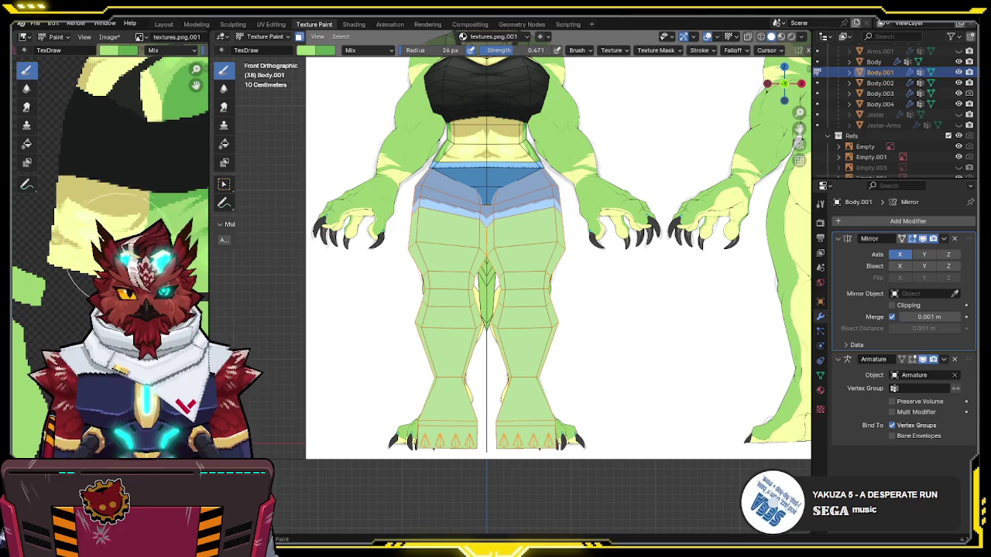
mouse_move(405, 291)
shift+middle_down()
mouse_move(370, 260)
mouse_move(354, 268)
shift+middle_up()
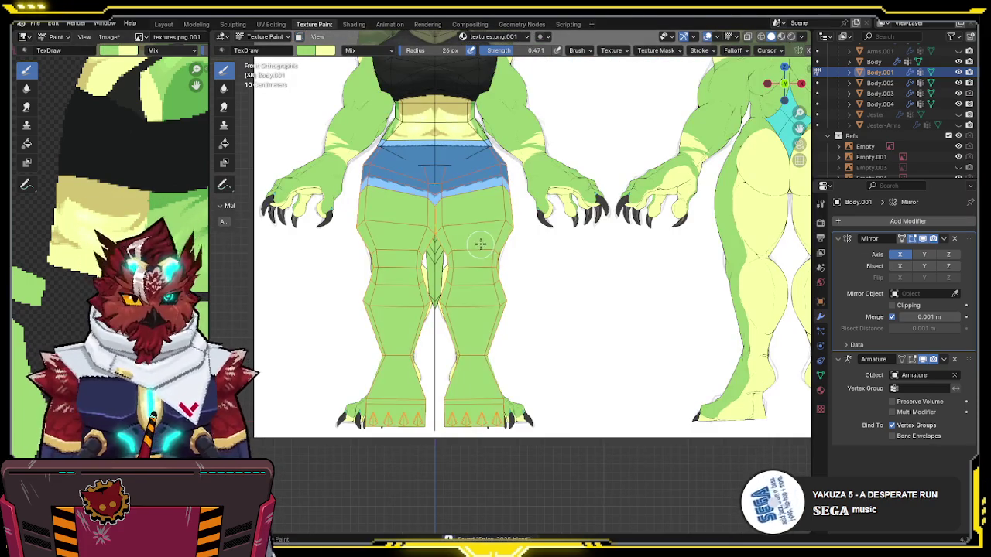
click(917, 240)
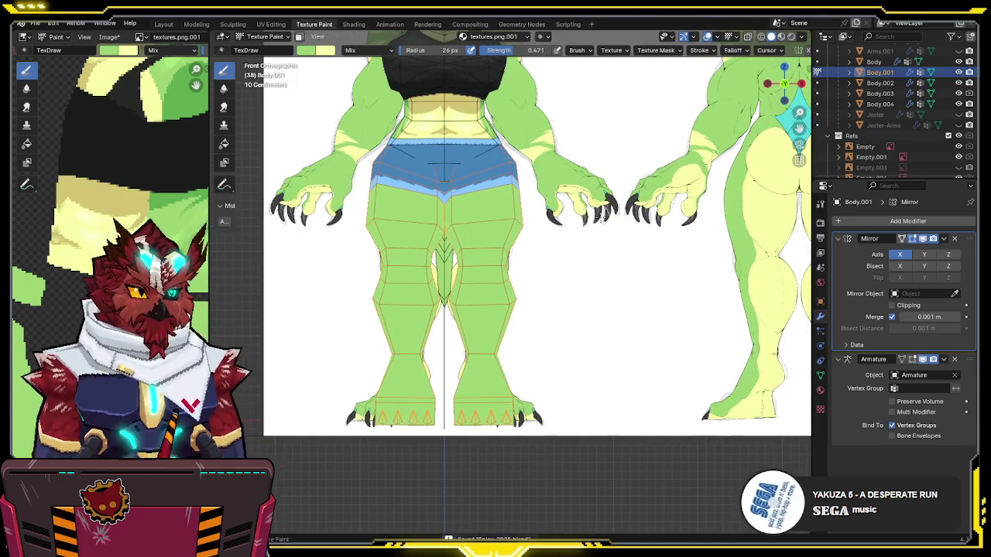
scroll(449, 176, up, 1)
scroll(449, 176, up, 2)
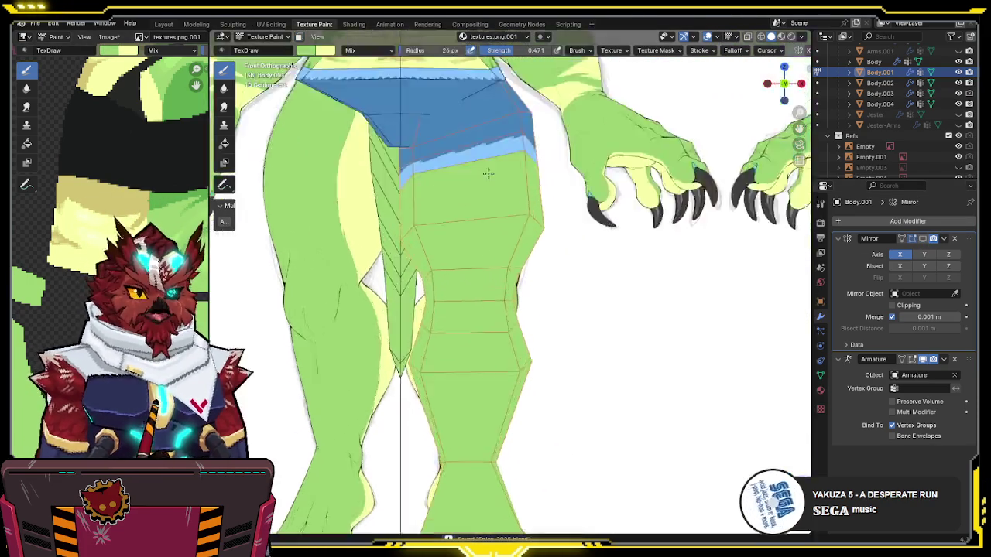
Step: Restrict painting to the right leg by selecting its faces and enabling face-selection masking
scroll(449, 176, up, 1)
shift+middle_drag(448, 176, 472, 166)
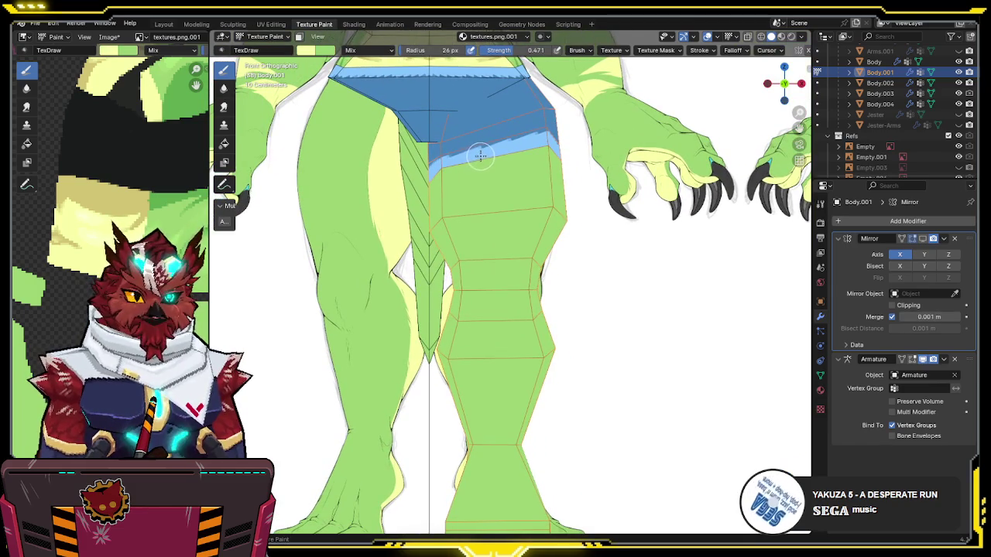
key(Tab)
key(l)
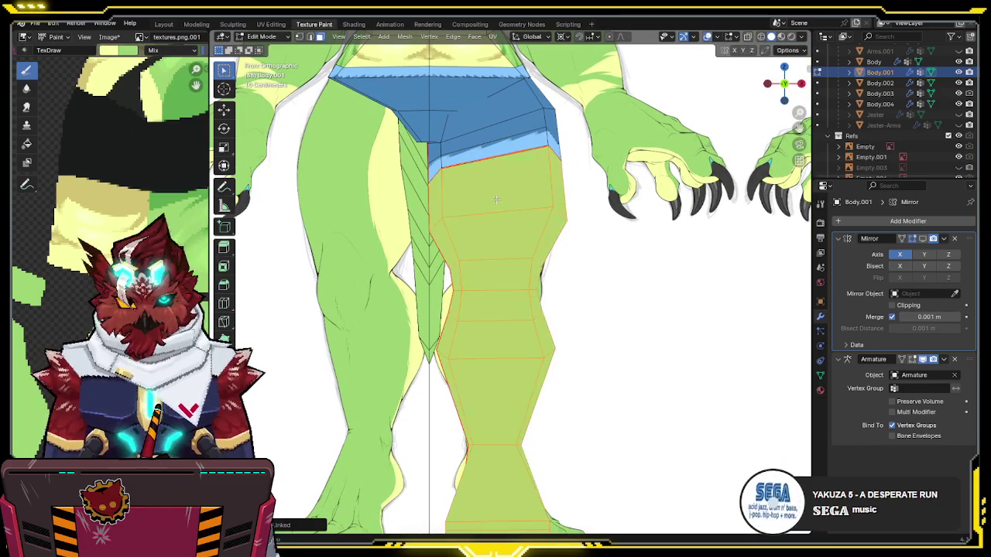
key(Tab)
shift+middle_drag(486, 230, 504, 214)
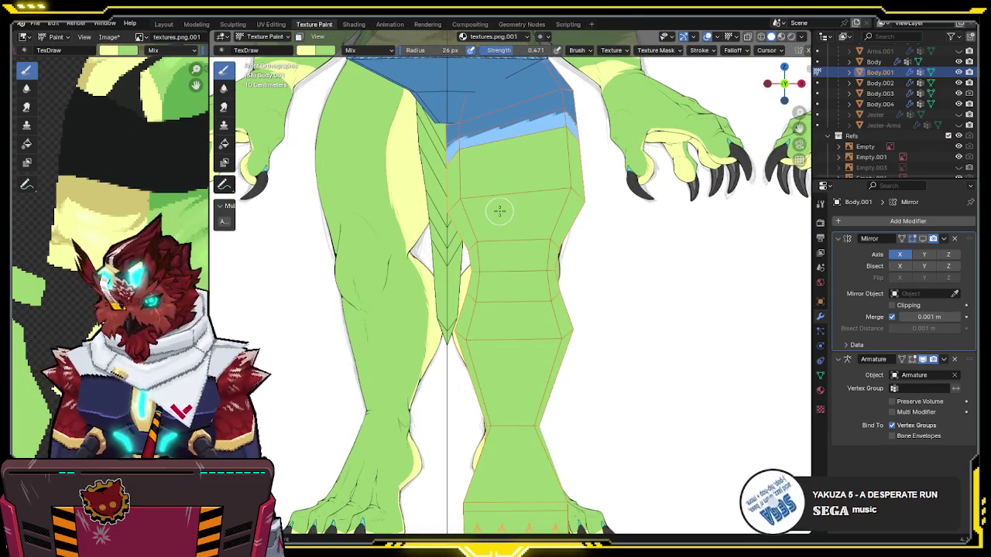
key(m)
Step: Compare the leg against the reference drawing using X-ray and wireframe shading
key(alt+z)
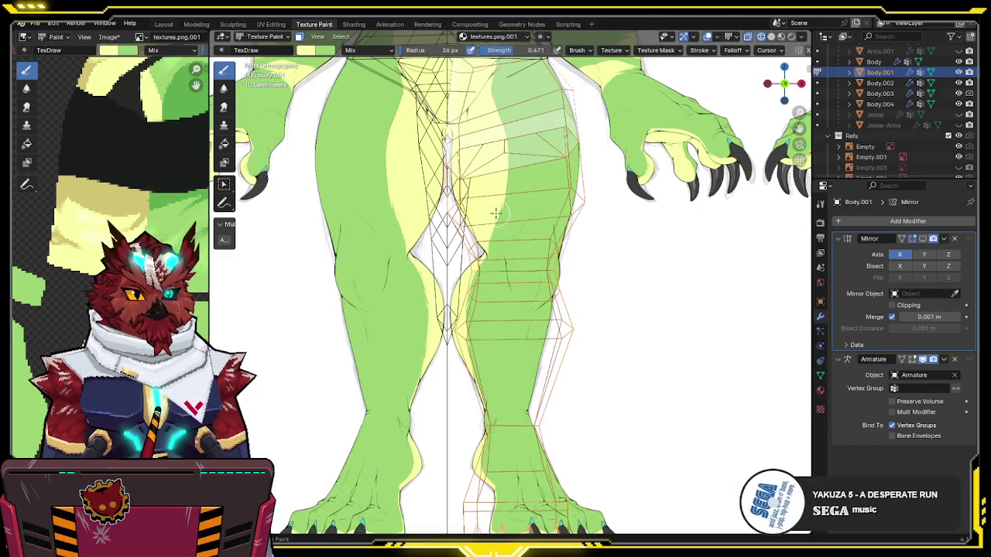
key(shift+z)
key(shift+z)
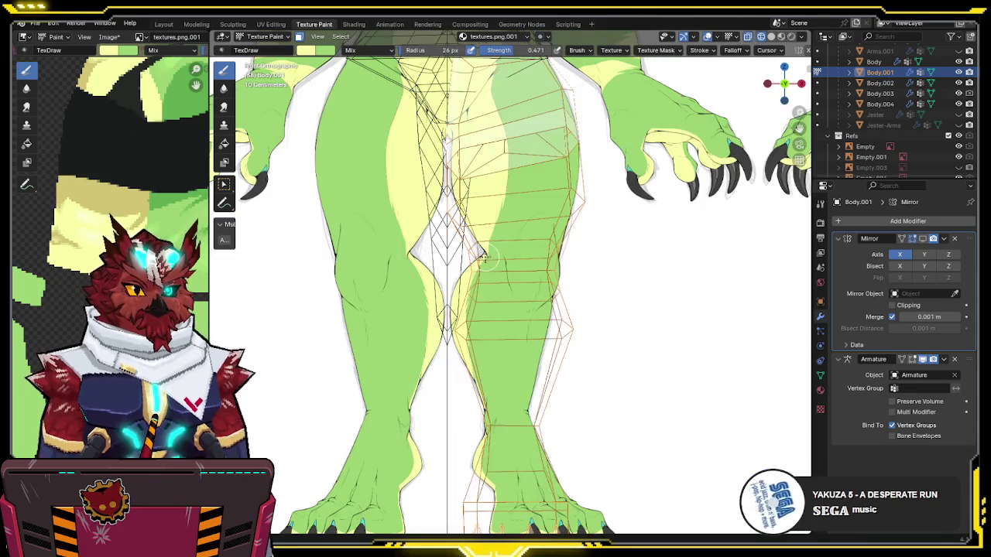
key(alt+z)
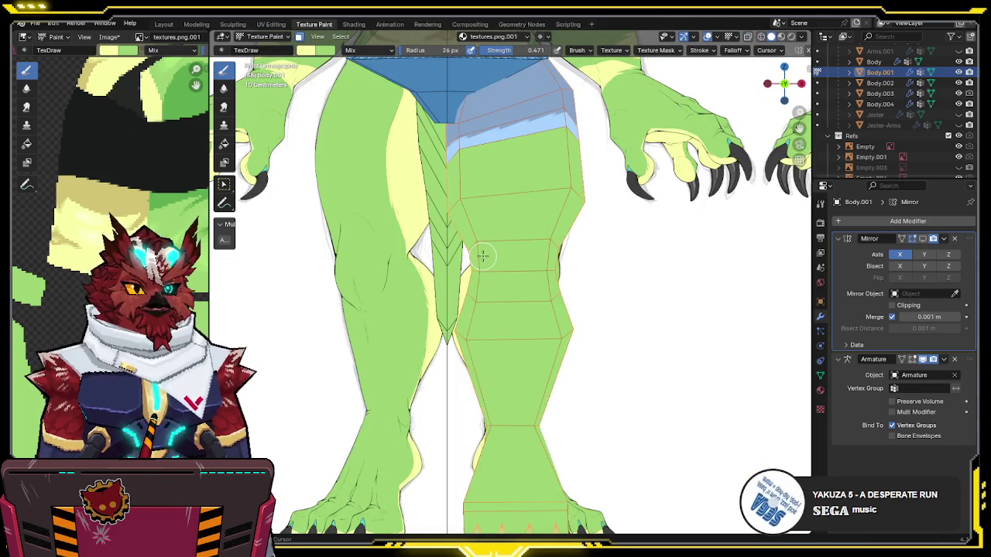
scroll(517, 186, up, 2)
shift+middle_drag(518, 185, 516, 179)
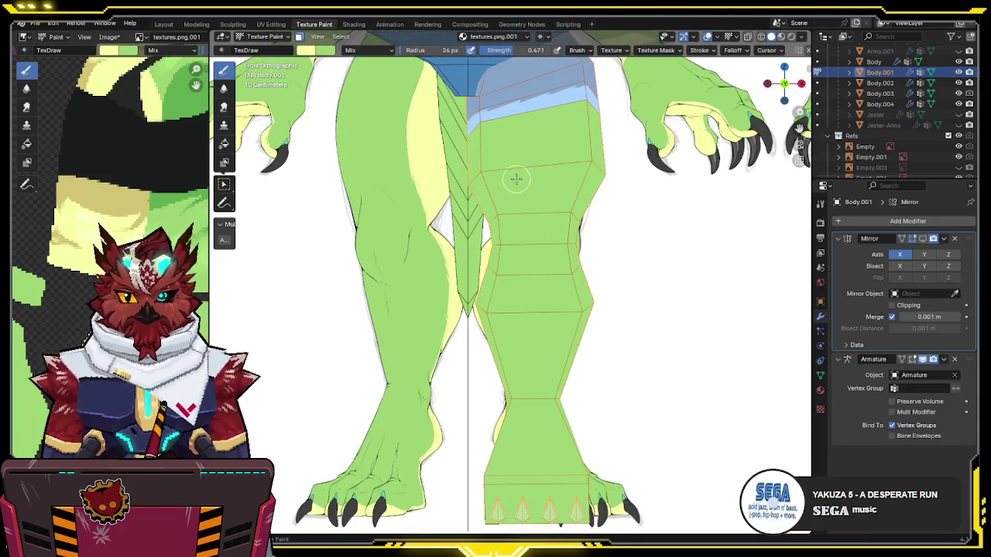
key(alt+z)
key(alt+z)
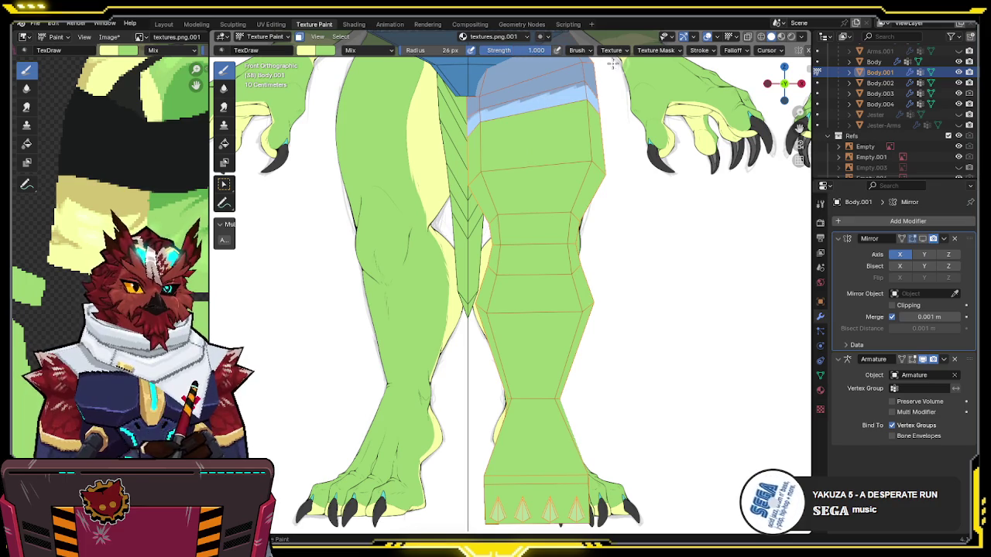
key(alt+z)
key(alt+z)
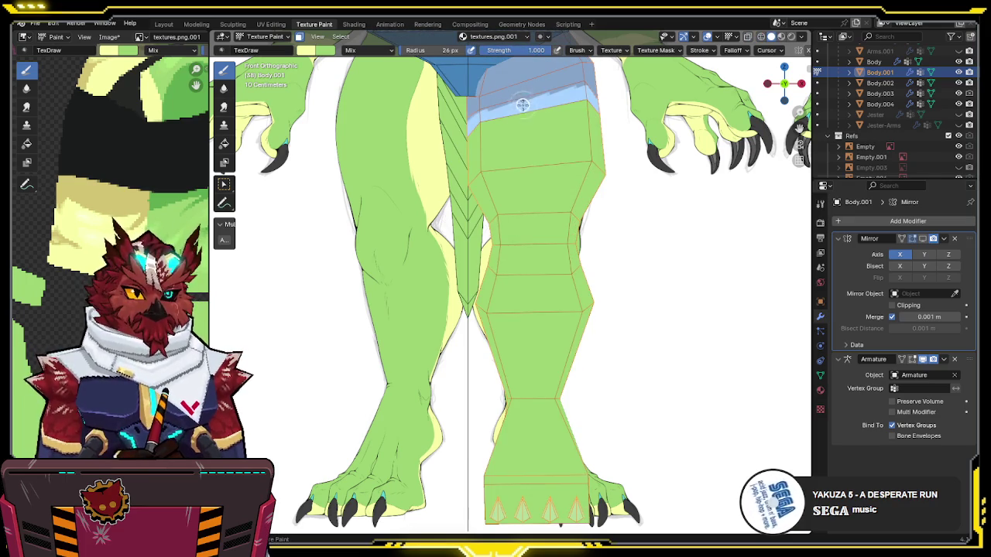
Step: Paint a pale yellow highlight up the thigh, redoing the first attempt
key(alt+z)
drag(517, 219, 511, 211)
key(alt+z)
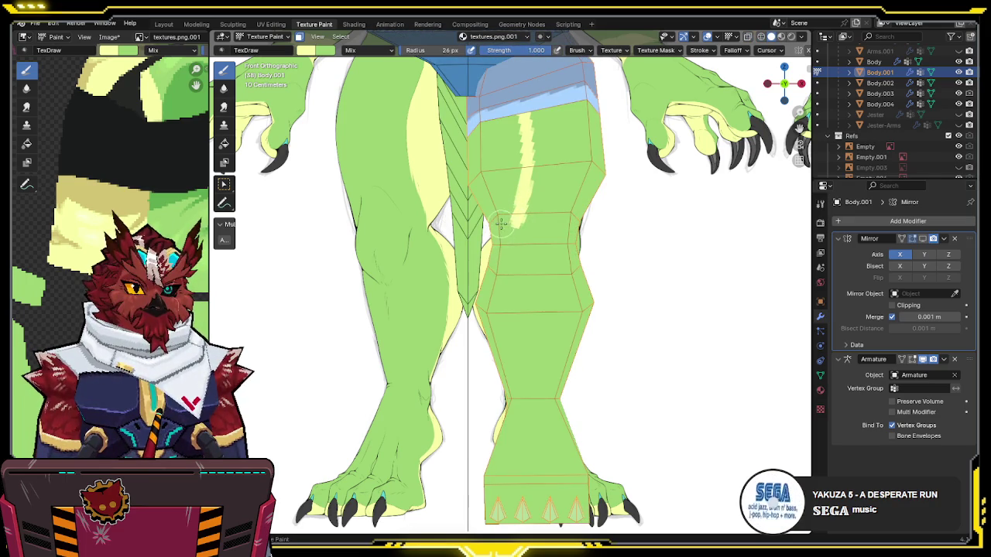
key(ctrl+z)
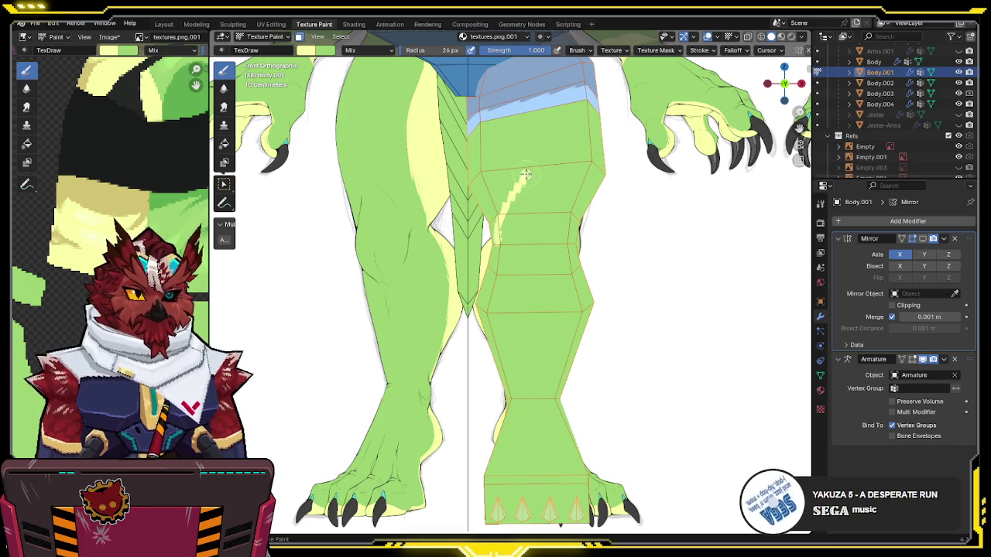
key(alt+z)
key(alt+z)
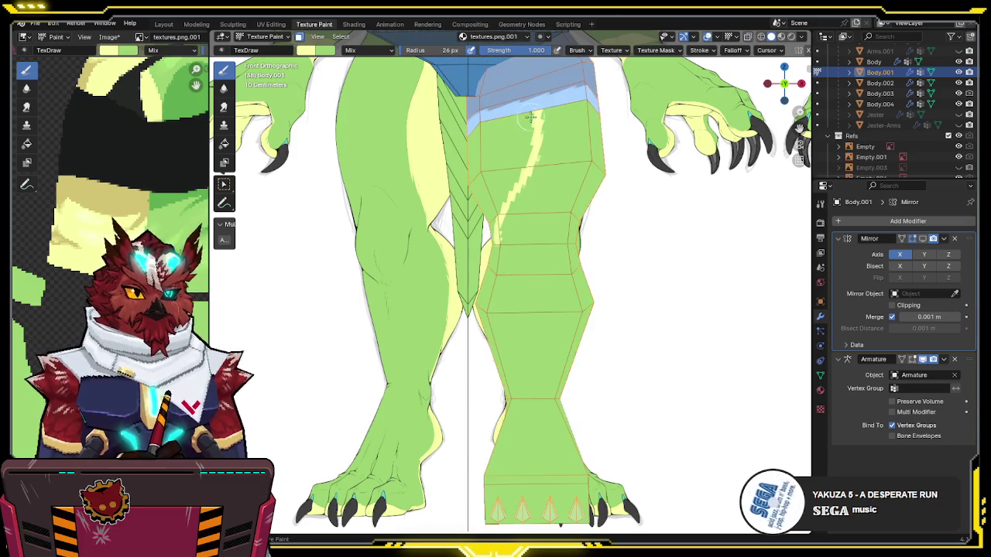
drag(486, 224, 523, 114)
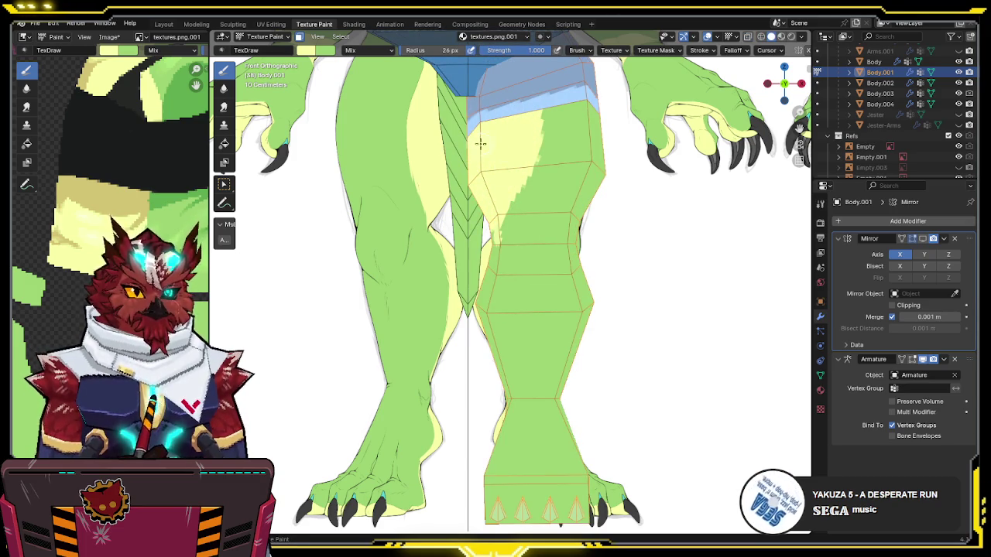
Step: Paint light strokes across the knee and just above it
key(alt+z)
scroll(518, 242, up, 2)
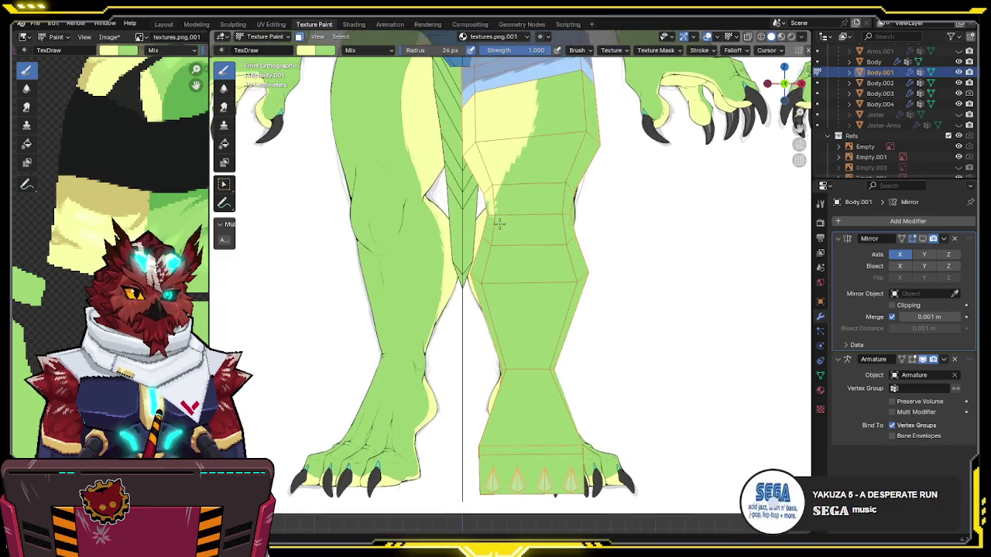
mouse_move(527, 151)
middle_down()
mouse_move(516, 175)
mouse_move(536, 183)
middle_up()
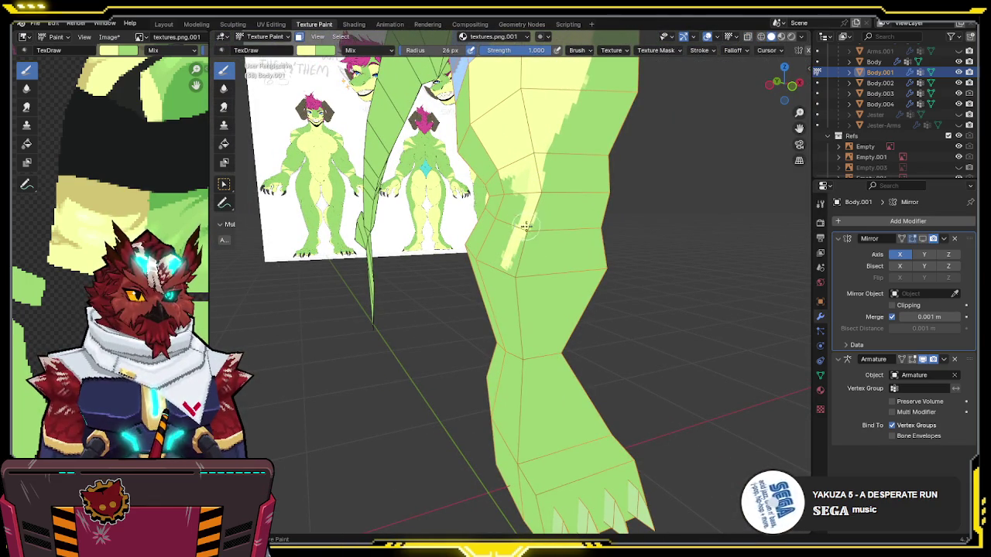
middle_drag(527, 217, 511, 263)
mouse_move(511, 263)
mouse_down()
mouse_move(495, 278)
mouse_move(536, 215)
mouse_up()
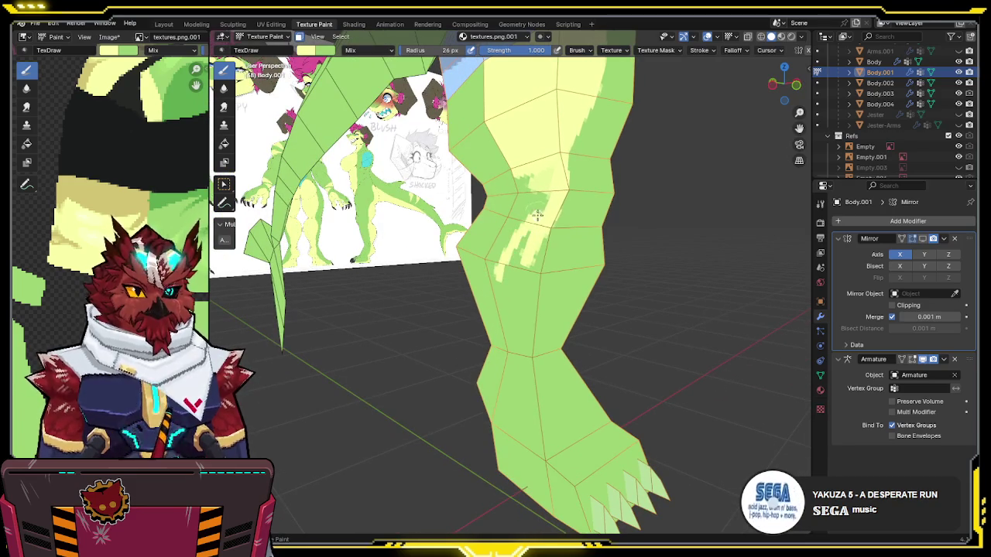
key(s)
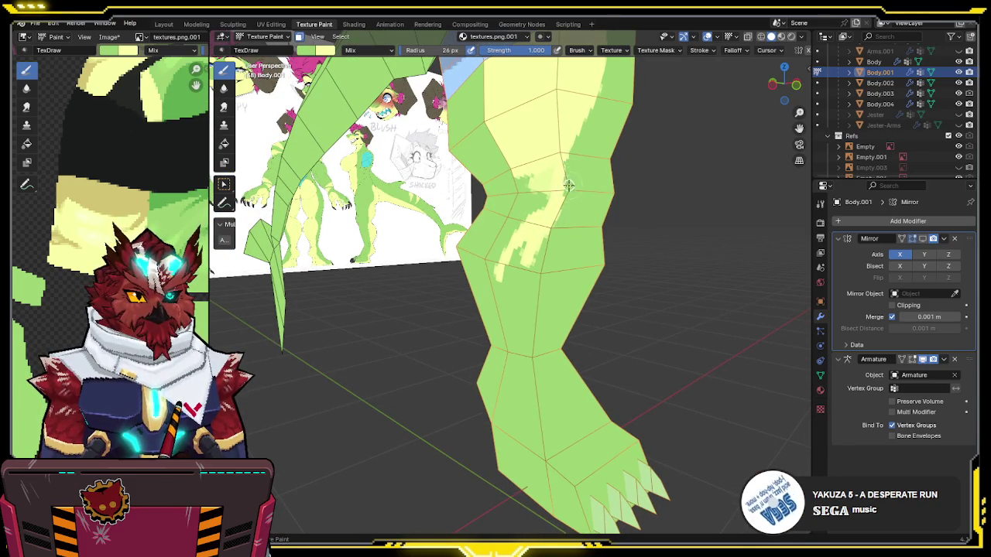
mouse_move(602, 111)
middle_down()
mouse_move(586, 108)
mouse_move(561, 197)
middle_up()
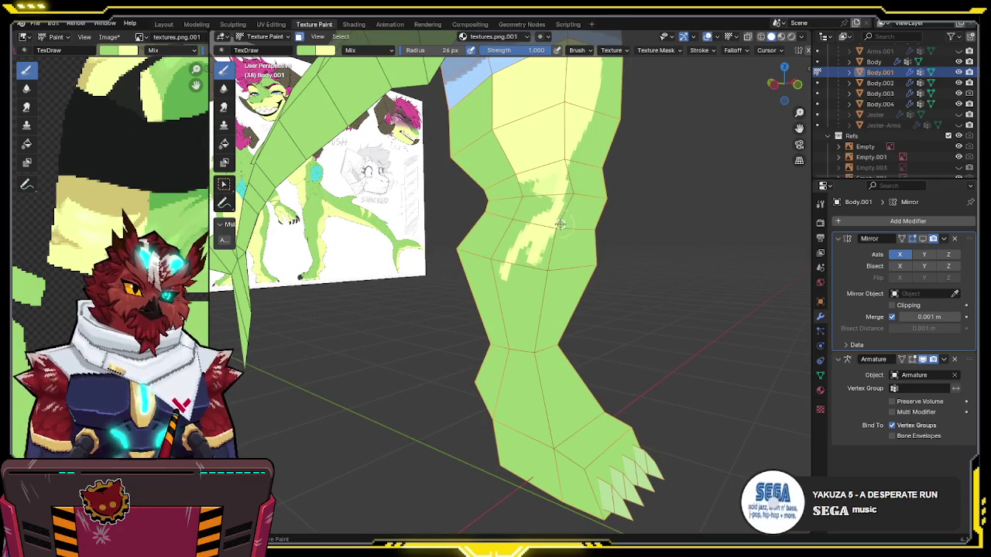
drag(534, 267, 565, 215)
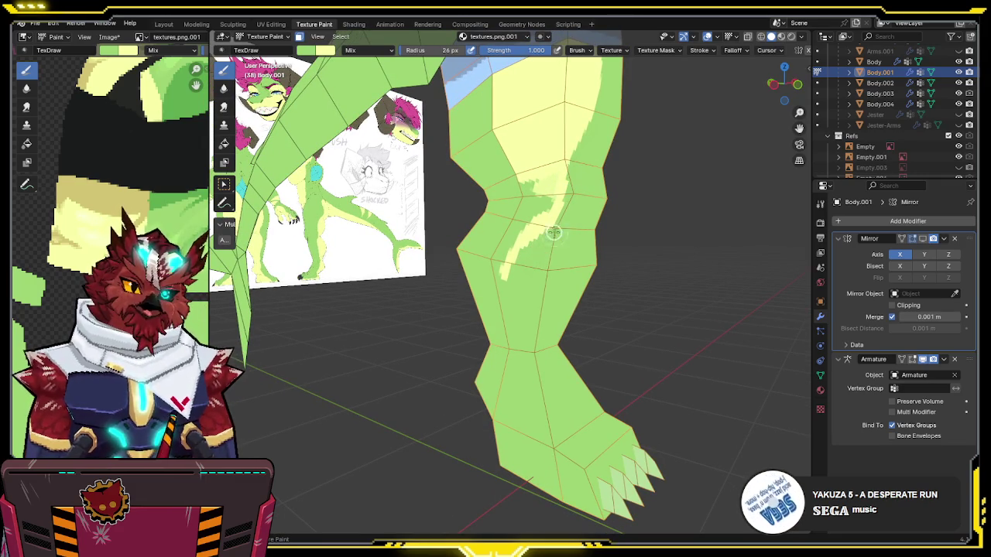
mouse_move(545, 217)
mouse_down()
mouse_move(524, 210)
mouse_move(501, 257)
mouse_up()
mouse_move(501, 257)
middle_down()
mouse_move(548, 207)
mouse_move(588, 194)
middle_up()
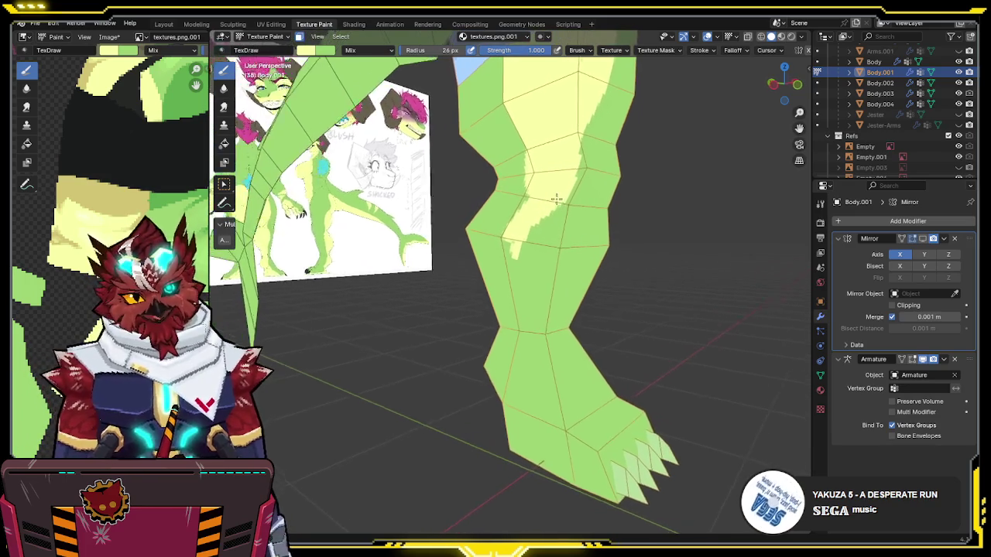
click(773, 83)
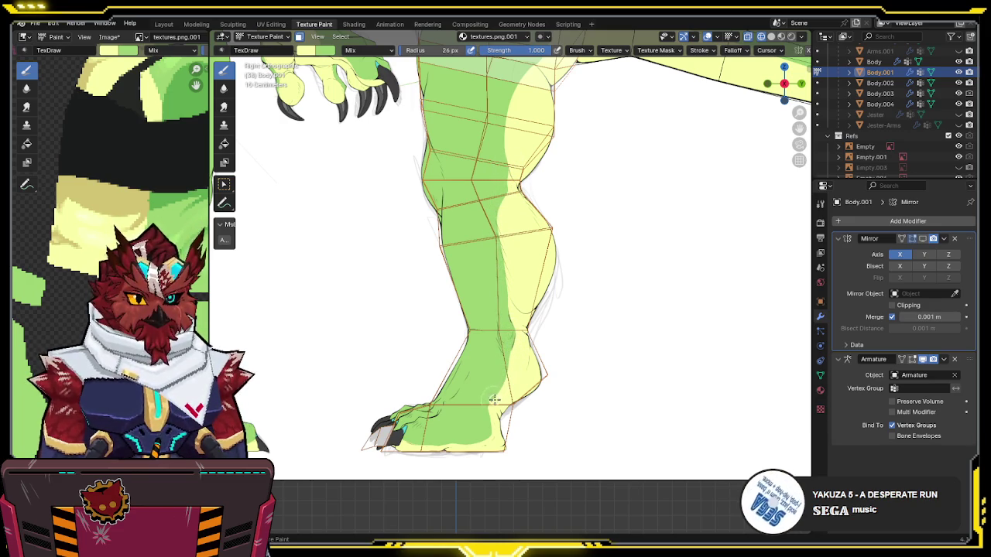
Step: Compare the leg before and after the latest strokes with undo and redo
key(ctrl+z)
key(ctrl+shift+z)
key(ctrl+z)
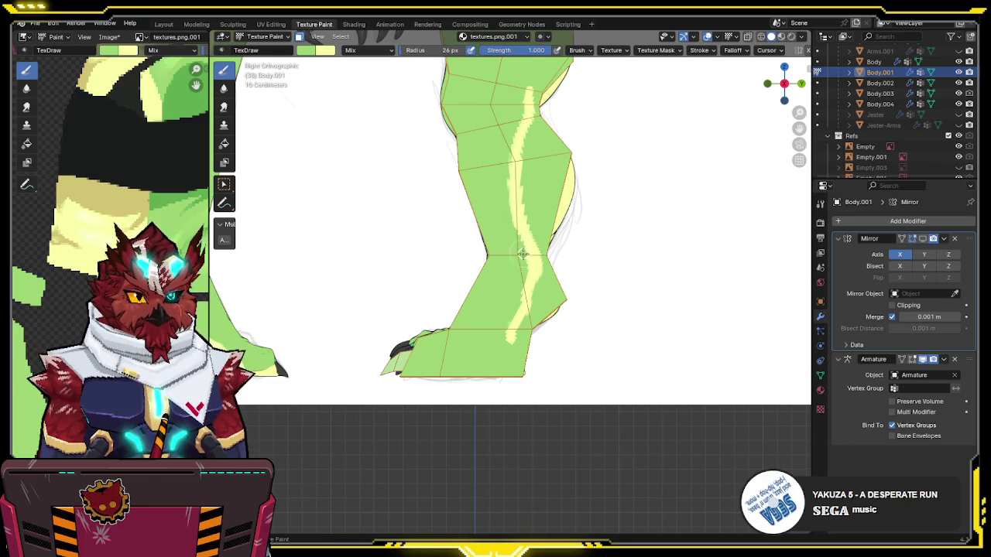
key(ctrl+z)
key(ctrl+shift+z)
Step: Swap the primary and secondary colours and paint a pale yellow band along the sole
key(x)
key(ctrl+z)
key(ctrl+shift+z)
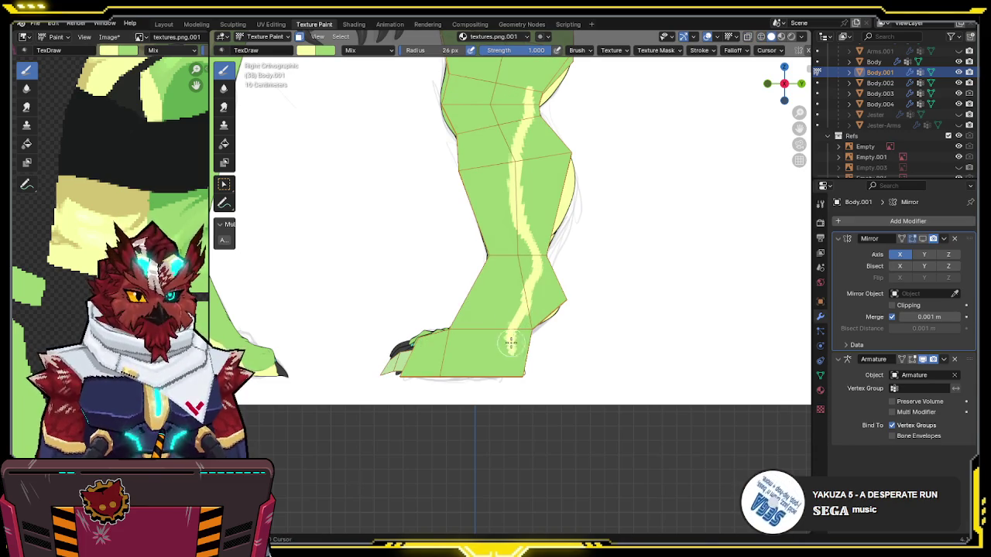
key(ctrl+z)
key(ctrl+shift+z)
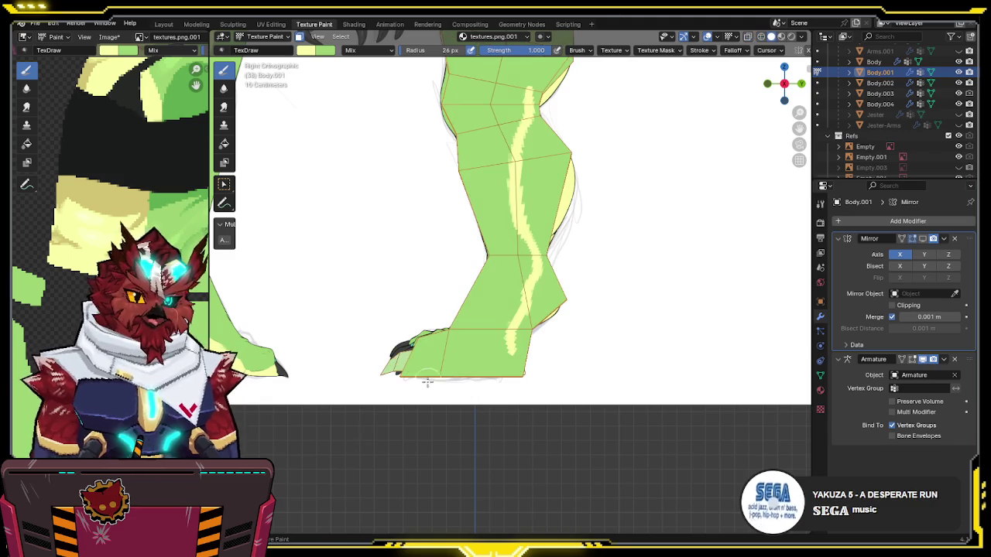
drag(402, 370, 490, 370)
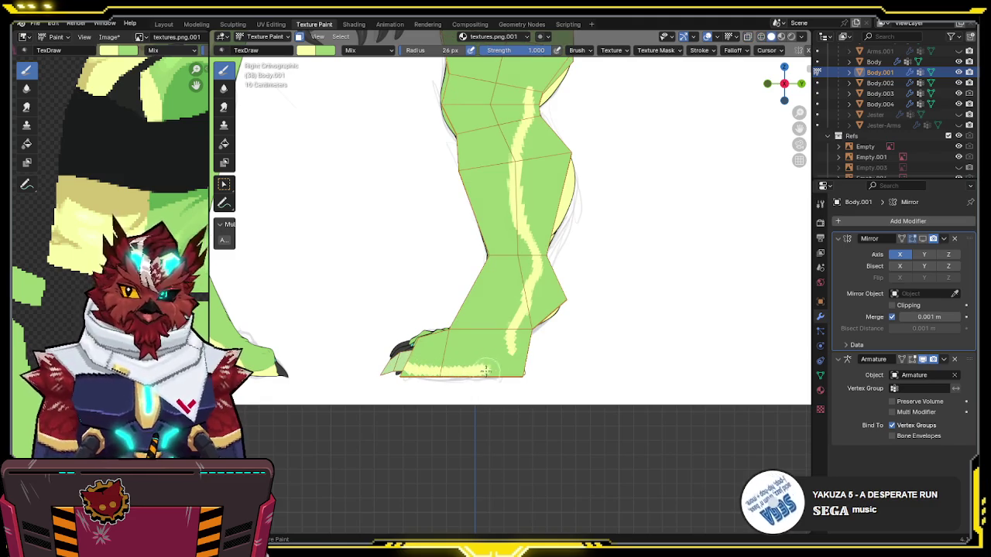
key(ctrl+z)
key(ctrl+shift+z)
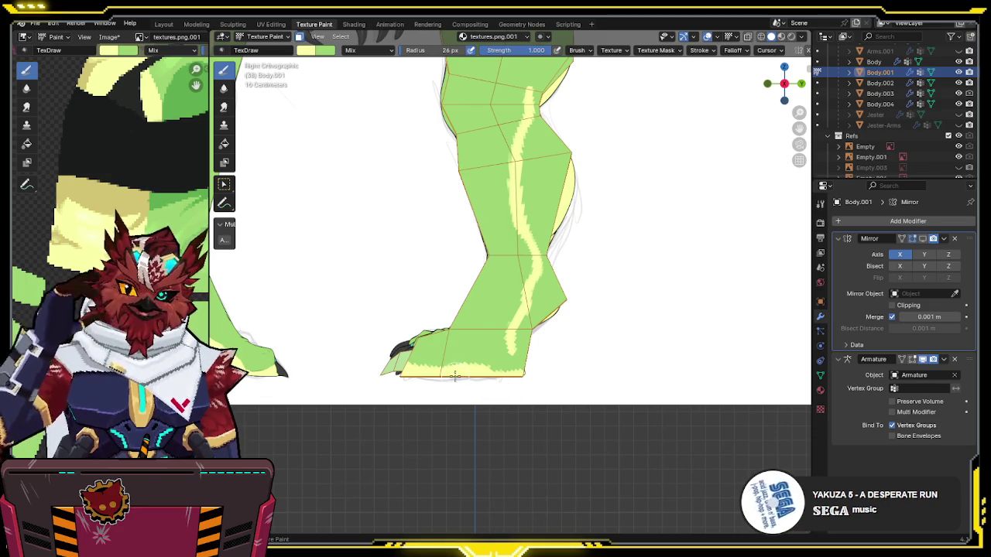
Step: Paint yellow along the sole and up the back of the calf, then turn X-ray off
mouse_move(484, 344)
mouse_down()
mouse_move(509, 360)
mouse_move(513, 351)
mouse_up()
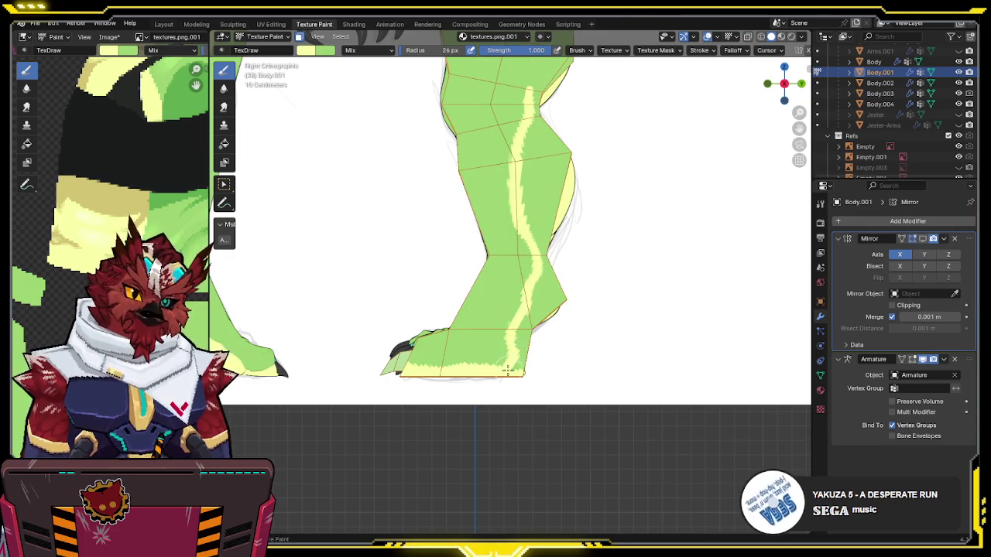
drag(514, 376, 560, 270)
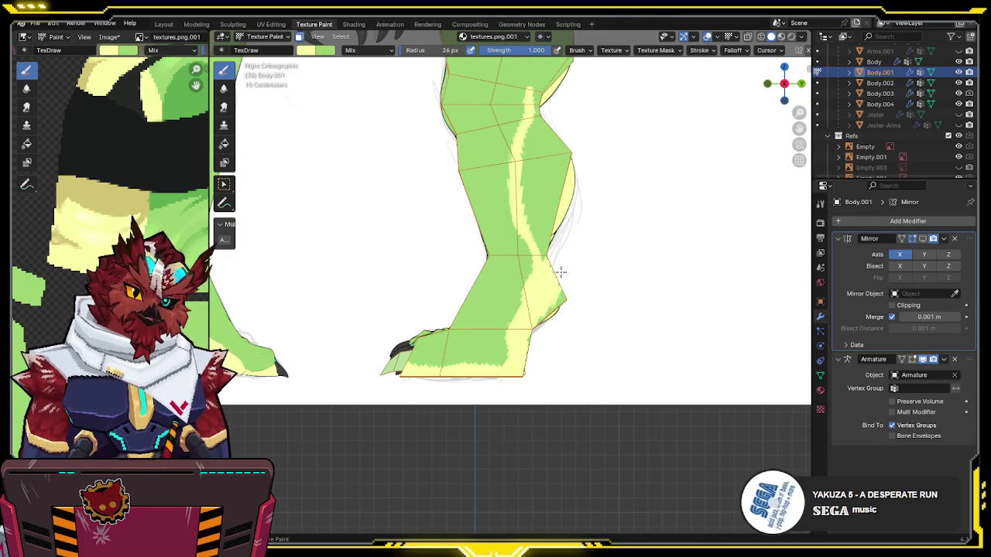
key(alt+z)
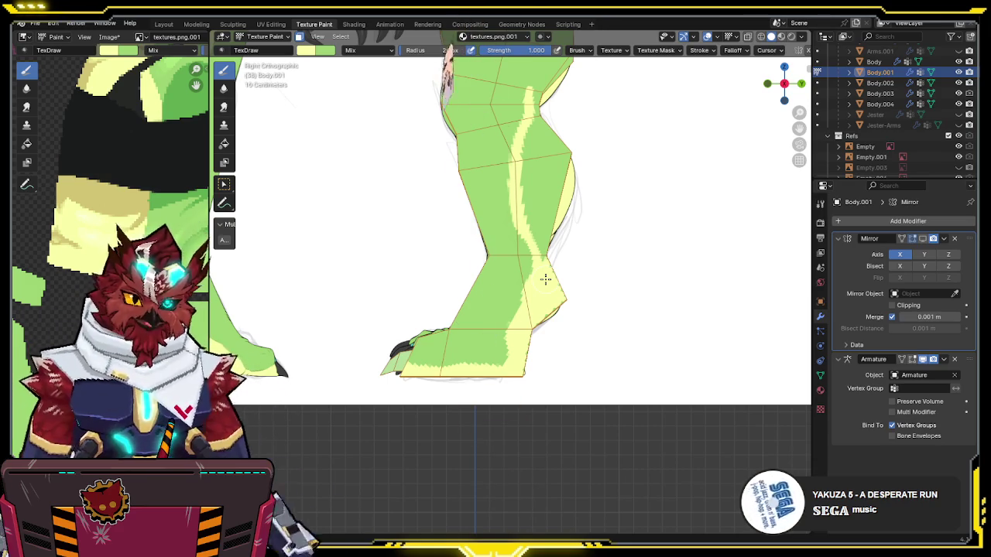
Step: Widen the pale yellow thigh stripe into a broad band running past the knee
scroll(553, 204, up, 2)
key(alt+z)
scroll(529, 149, up, 2)
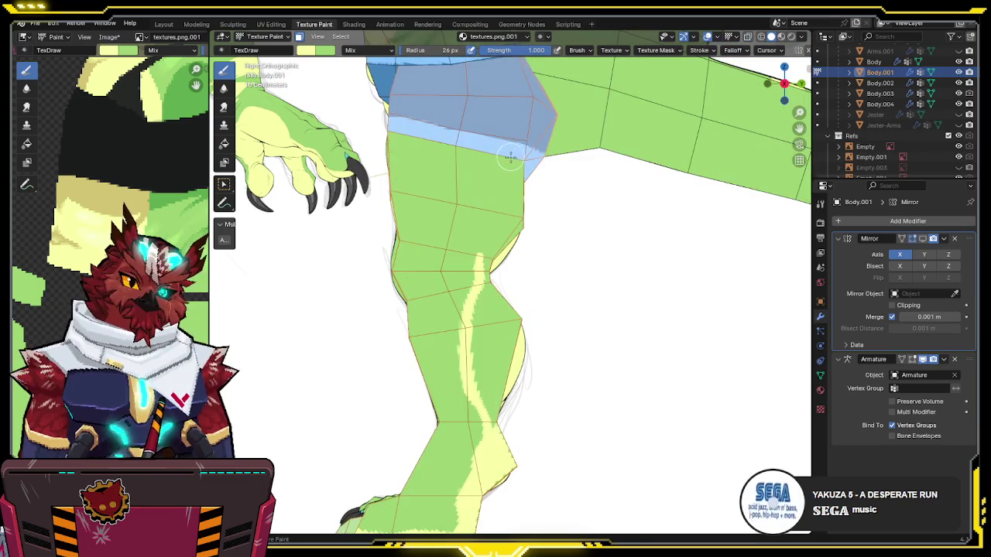
key(alt+z)
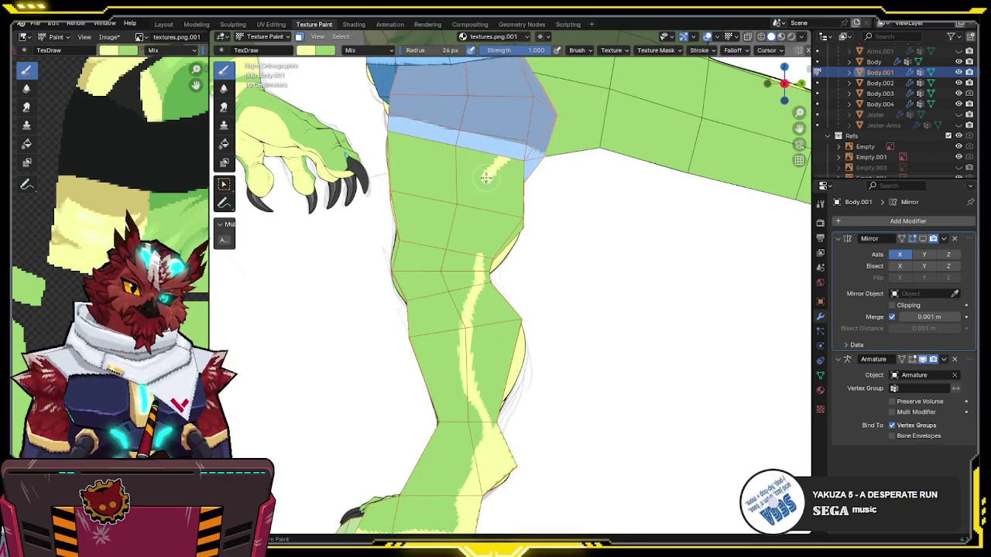
drag(482, 185, 504, 153)
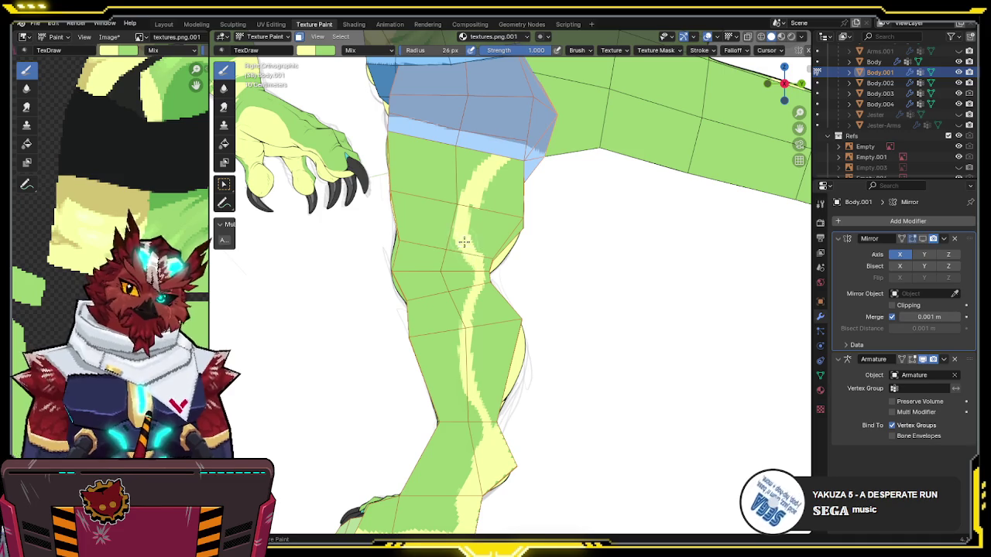
key(alt+z)
key(alt+z)
drag(475, 292, 471, 226)
mouse_move(484, 192)
mouse_down()
mouse_move(477, 221)
mouse_move(488, 229)
mouse_up()
middle_drag(511, 213, 588, 232)
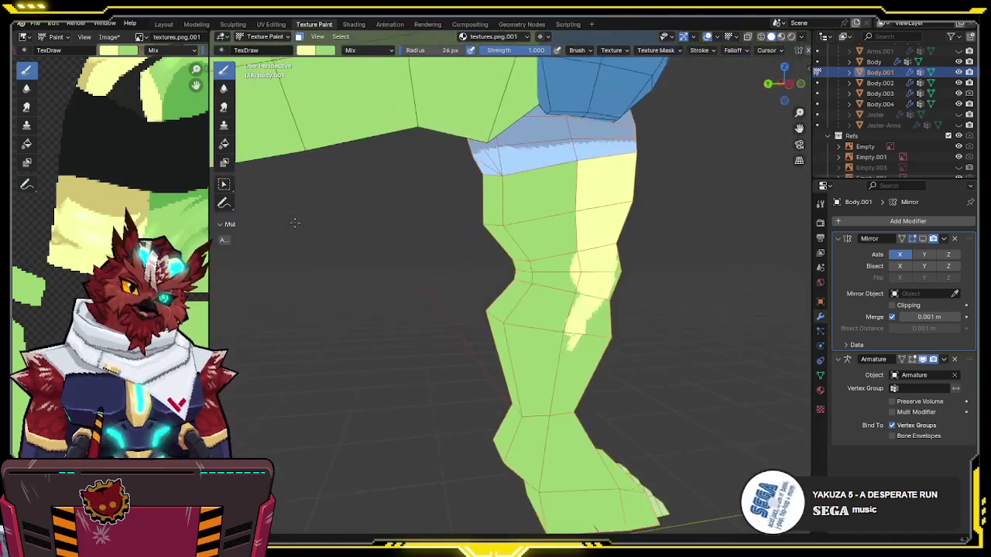
mouse_move(786, 83)
mouse_down()
mouse_move(606, 150)
mouse_move(548, 159)
mouse_move(608, 150)
mouse_move(778, 85)
mouse_up()
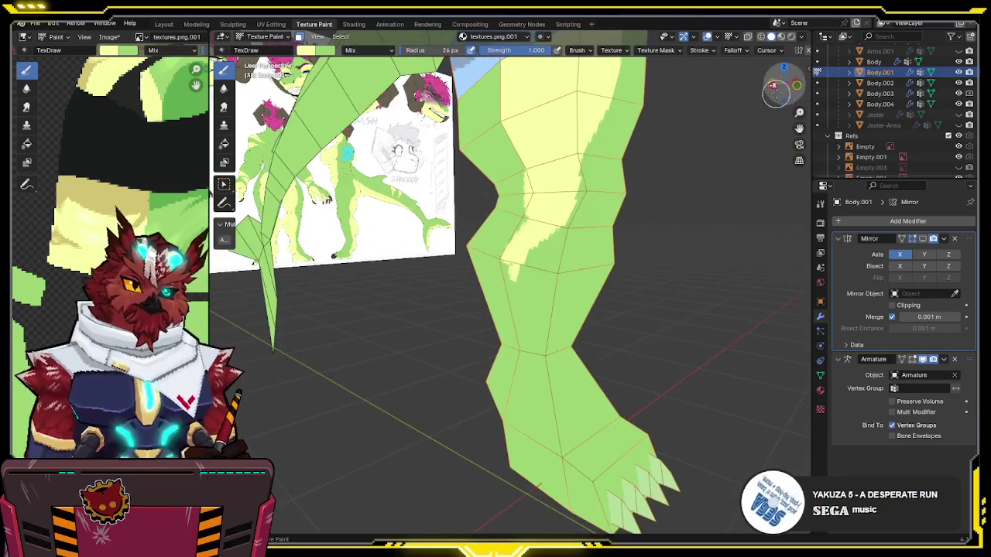
Step: Set a straight side orthographic view with the leg see-through over the reference
click(782, 85)
mouse_move(735, 225)
middle_down()
mouse_move(552, 250)
mouse_move(596, 244)
middle_up()
click(784, 83)
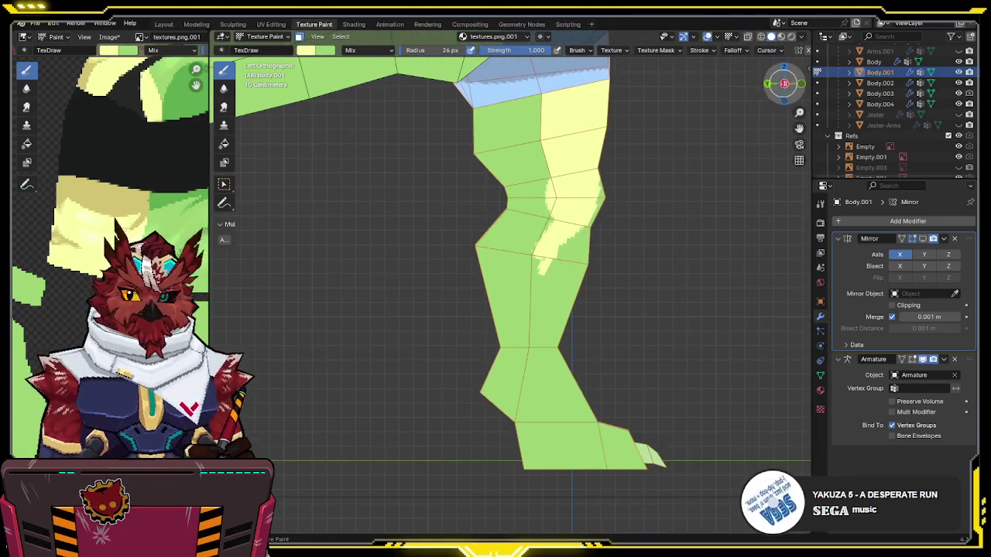
key(alt+z)
key(alt+z)
key(alt+z)
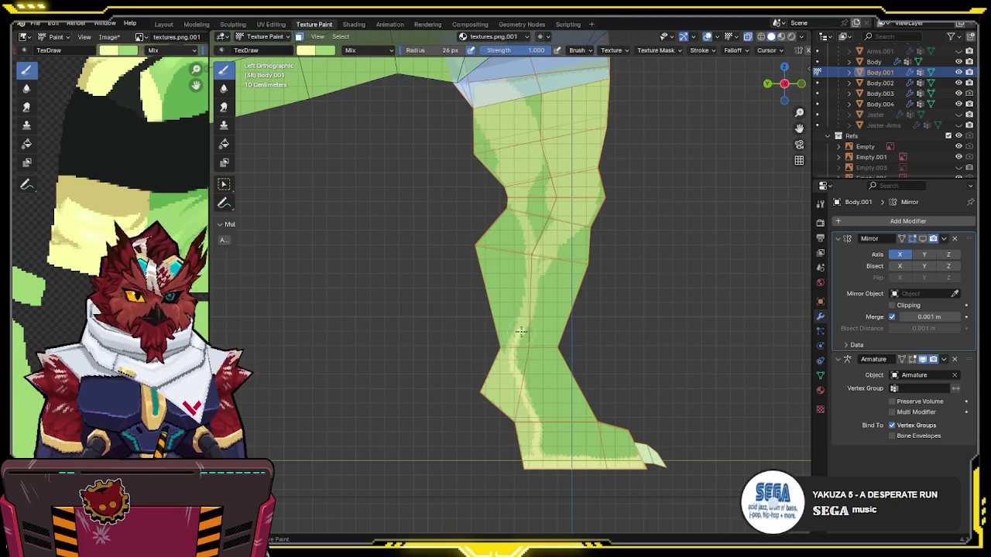
Step: Paint yellow up the shin, over the thigh from knee to hip, and across the knee
drag(530, 315, 542, 269)
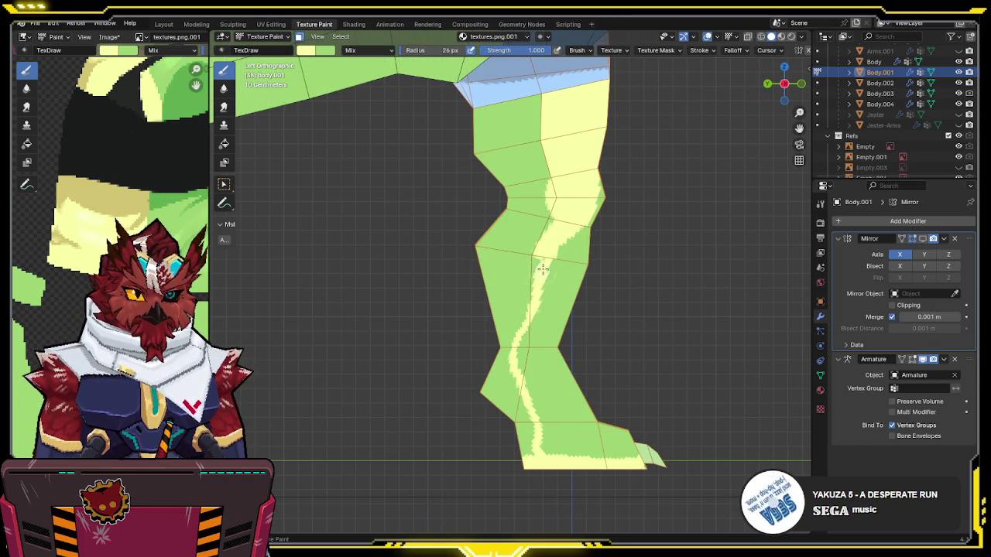
mouse_move(567, 181)
mouse_down()
mouse_move(511, 159)
mouse_move(495, 112)
mouse_move(484, 116)
mouse_up()
mouse_move(470, 209)
mouse_down()
mouse_move(553, 209)
mouse_move(477, 338)
mouse_move(526, 302)
mouse_move(480, 415)
mouse_move(509, 383)
mouse_move(527, 453)
mouse_move(504, 416)
mouse_up()
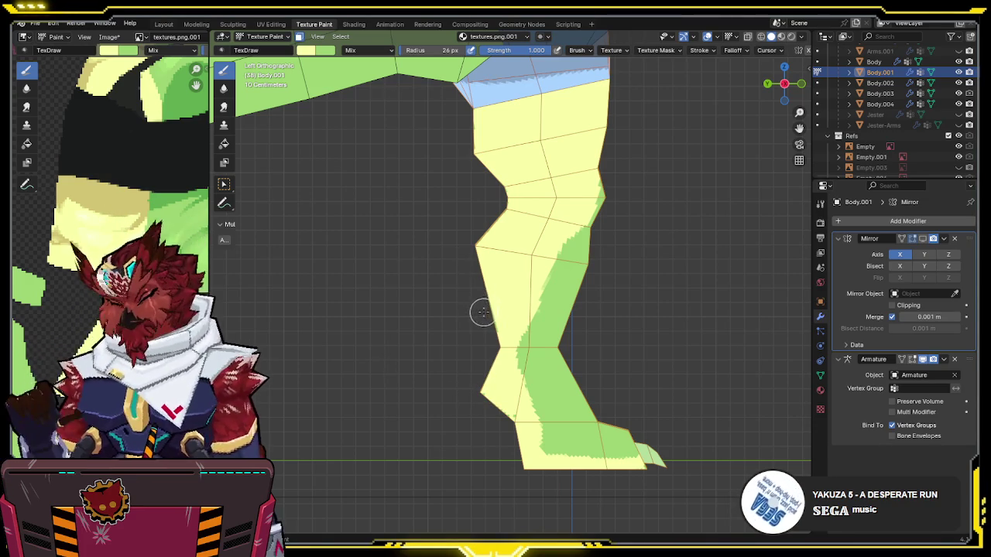
middle_drag(480, 305, 554, 272)
mouse_move(626, 284)
middle_down()
mouse_move(563, 333)
mouse_move(519, 342)
mouse_move(574, 354)
mouse_move(526, 325)
middle_up()
Step: Check the leg against the front reference in X-ray, then paint light yellow across the foot
click(761, 96)
key(alt+z)
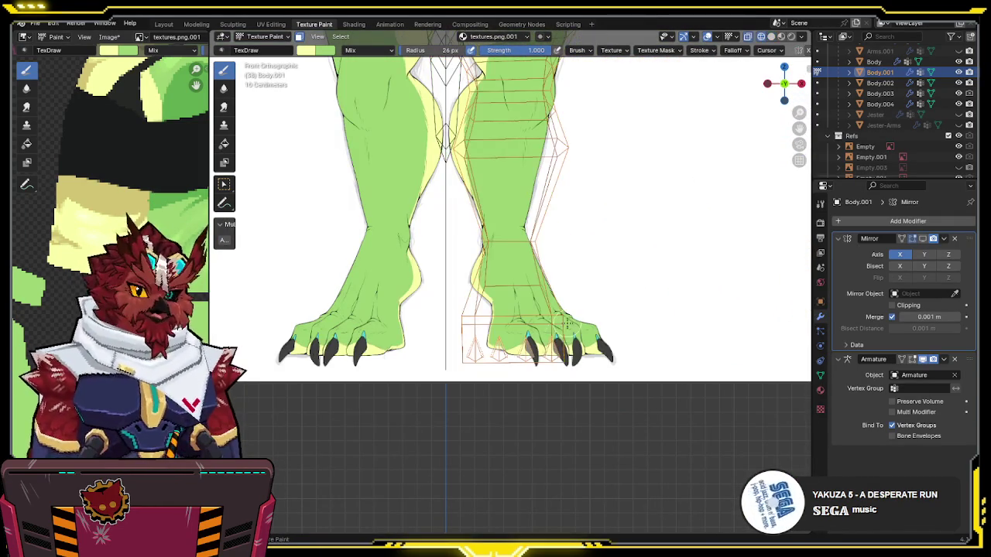
key(alt+z)
key(alt+z)
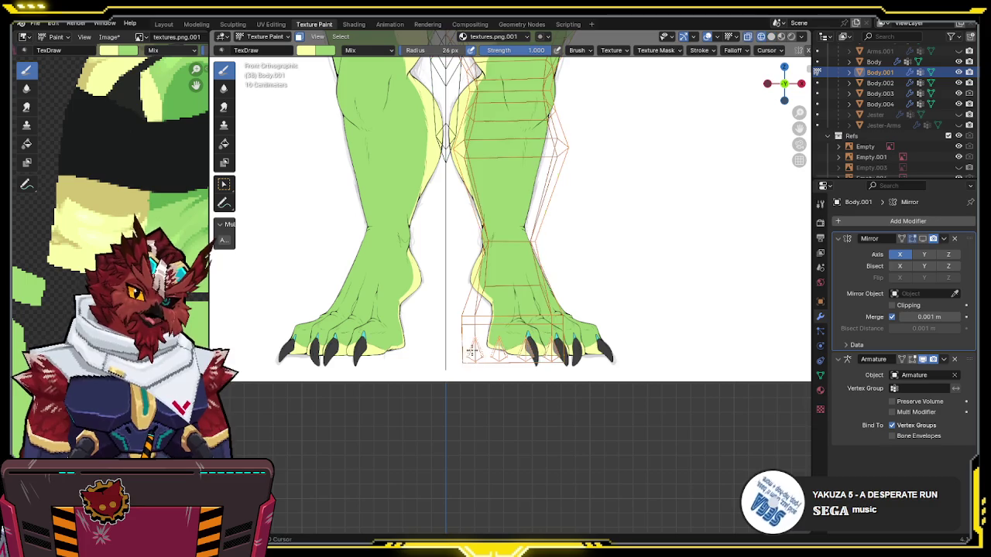
key(alt+z)
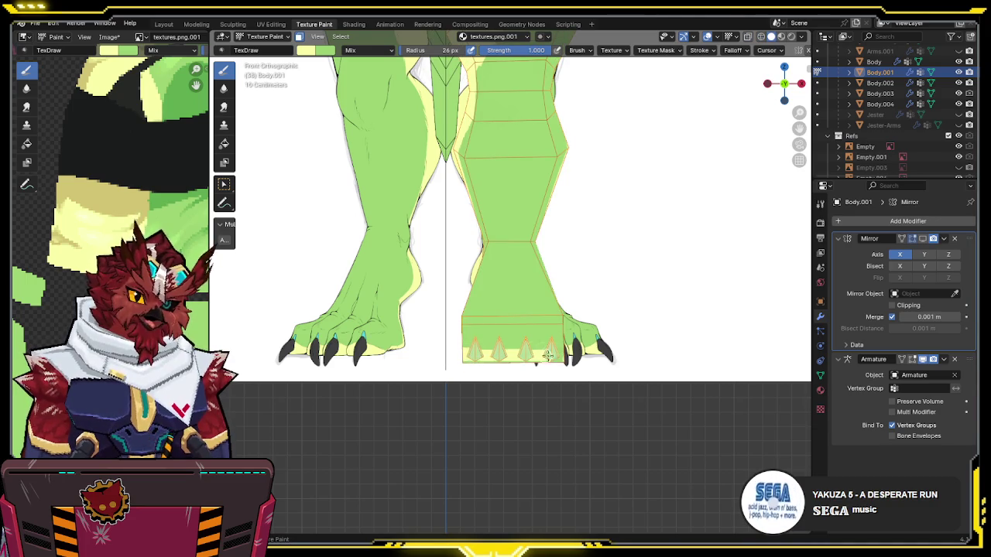
middle_drag(608, 353, 551, 371)
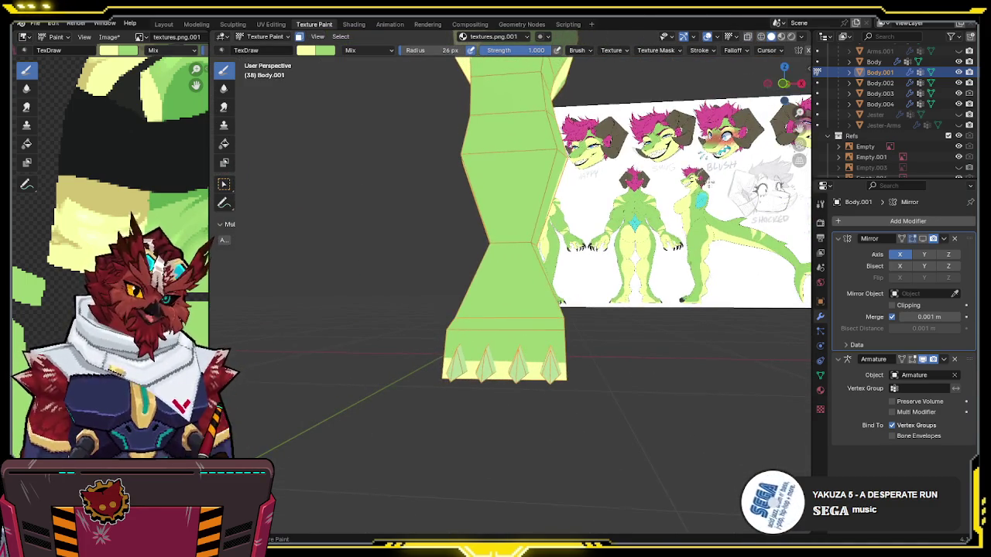
middle_drag(758, 101, 627, 149)
mouse_move(546, 341)
mouse_down()
mouse_move(445, 326)
mouse_move(452, 360)
mouse_move(535, 374)
mouse_up()
Step: Spread light yellow over the green area of the lower leg
middle_drag(566, 365, 517, 325)
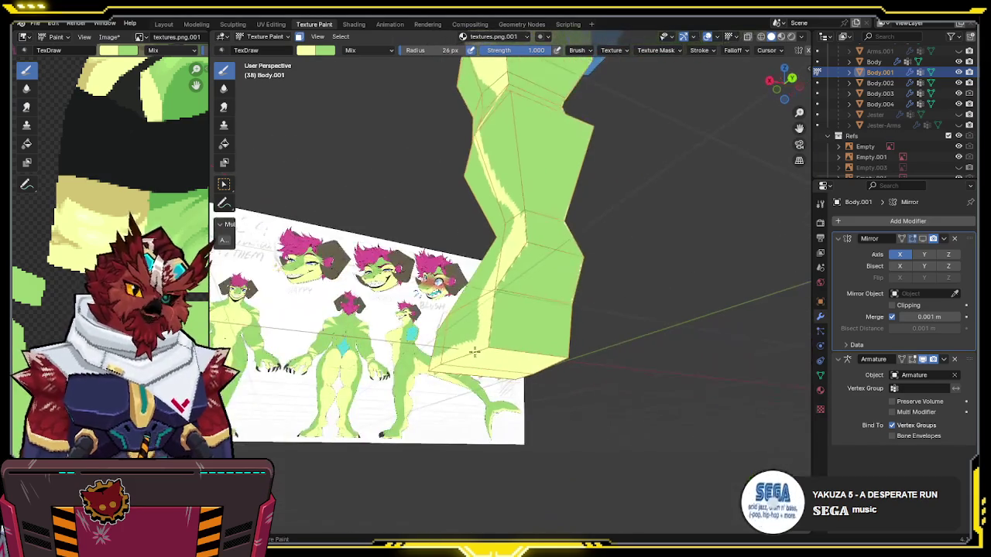
middle_drag(510, 284, 474, 275)
drag(474, 276, 493, 292)
drag(481, 375, 462, 350)
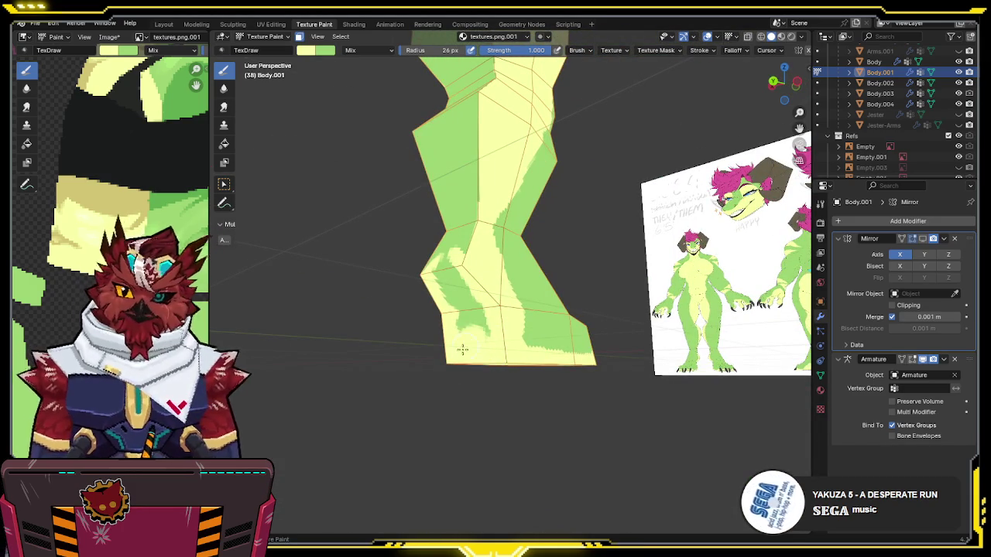
mouse_move(442, 279)
middle_down()
mouse_move(439, 292)
mouse_move(482, 349)
middle_up()
mouse_move(482, 349)
mouse_down()
mouse_move(459, 342)
mouse_move(437, 264)
mouse_up()
mouse_move(437, 263)
middle_down()
mouse_move(447, 229)
mouse_move(457, 255)
mouse_move(495, 239)
mouse_move(506, 212)
mouse_move(560, 186)
mouse_move(533, 108)
middle_up()
Step: Add light yellow shading over the upper thigh and the shin edge
mouse_move(534, 108)
mouse_down()
mouse_move(530, 128)
mouse_move(561, 123)
mouse_move(510, 108)
mouse_up()
mouse_move(511, 108)
middle_down()
mouse_move(542, 116)
mouse_move(580, 100)
middle_up()
drag(581, 101, 596, 147)
middle_drag(596, 147, 545, 131)
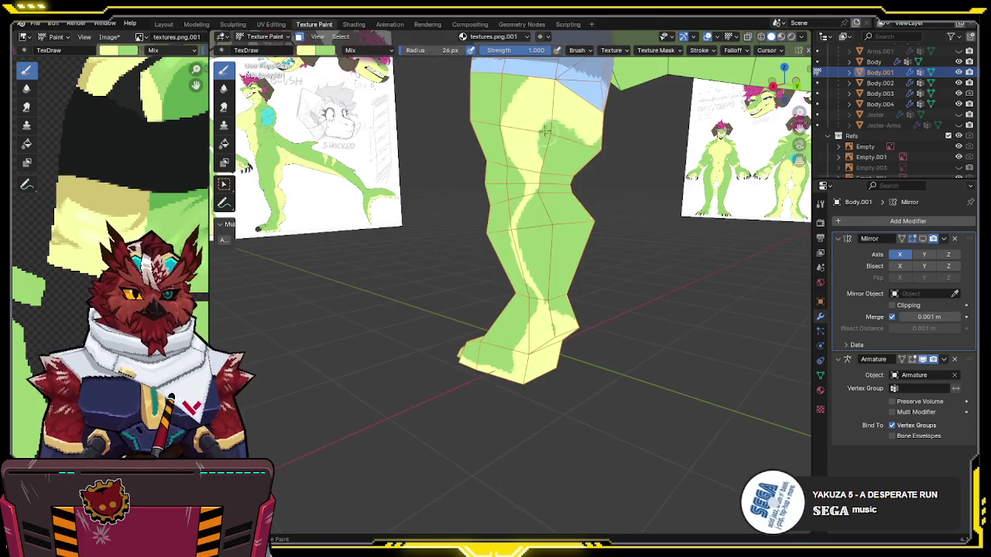
mouse_move(566, 113)
mouse_down()
mouse_move(568, 155)
mouse_move(588, 170)
mouse_up()
middle_drag(588, 170, 465, 156)
drag(466, 155, 474, 182)
Step: Paint the knee's green patch and the lower leg's right side light yellow
mouse_move(465, 149)
middle_down()
mouse_move(508, 180)
mouse_move(458, 207)
middle_up()
mouse_move(458, 209)
mouse_down()
mouse_move(502, 267)
mouse_move(503, 254)
mouse_move(477, 265)
mouse_up()
mouse_move(477, 265)
middle_down()
mouse_move(523, 206)
mouse_move(548, 308)
middle_up()
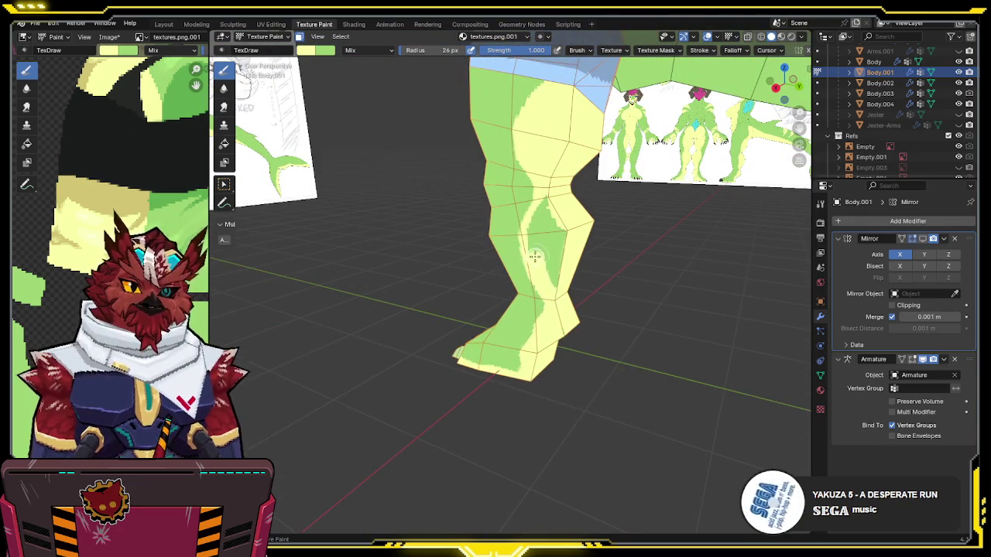
drag(562, 216, 549, 285)
mouse_move(549, 285)
middle_down()
mouse_move(527, 355)
mouse_move(531, 294)
middle_up()
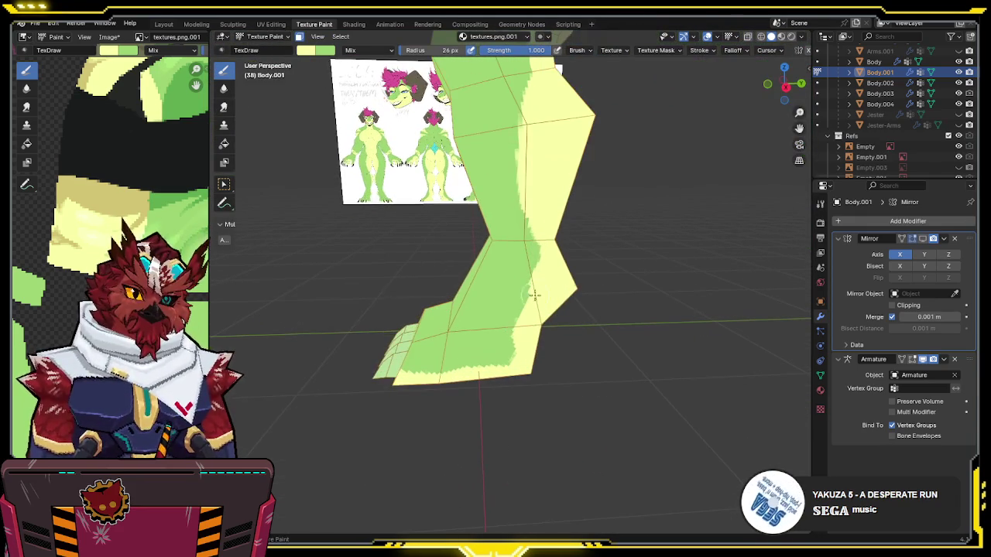
drag(535, 283, 522, 316)
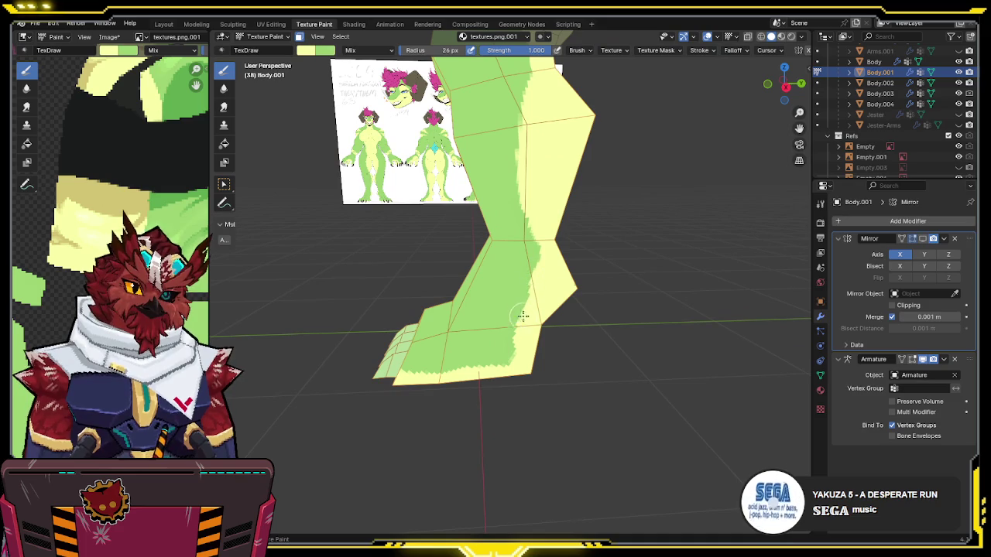
middle_drag(519, 311, 544, 296)
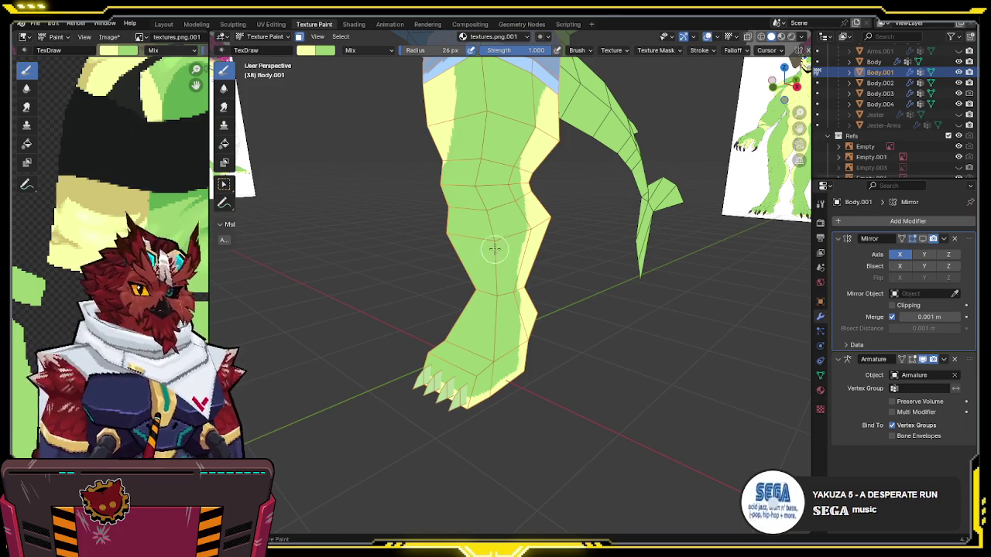
Step: Inspect the leg shading and undo the last small stroke on the shin
mouse_move(572, 239)
middle_down()
mouse_move(522, 240)
mouse_move(577, 236)
mouse_move(537, 255)
middle_up()
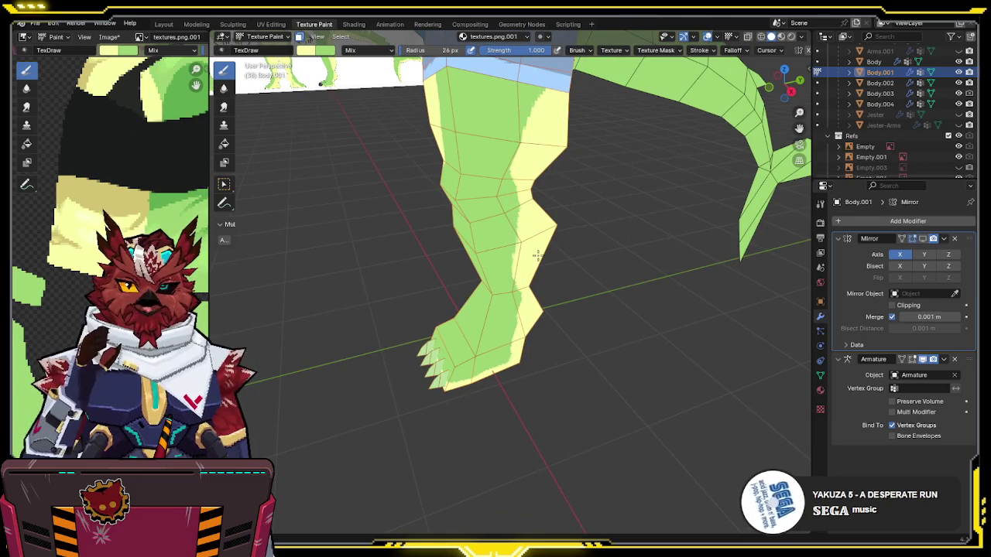
middle_drag(537, 255, 514, 256)
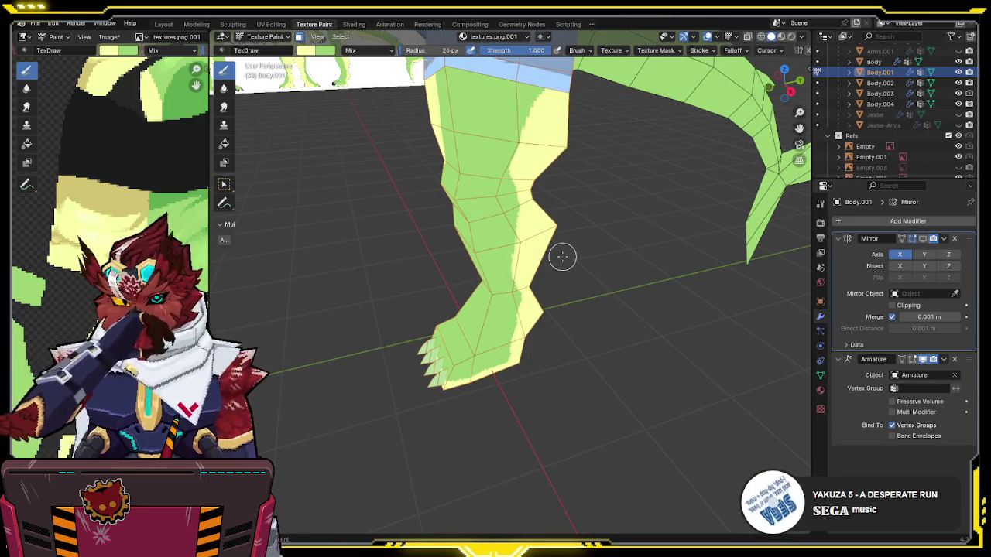
mouse_move(573, 256)
middle_down()
mouse_move(576, 236)
mouse_move(616, 212)
mouse_move(603, 206)
mouse_move(658, 171)
middle_up()
key(ctrl+z)
key(ctrl+z)
Step: Return to the front view with the leg see-through over the reference sheet
middle_drag(593, 271, 526, 263)
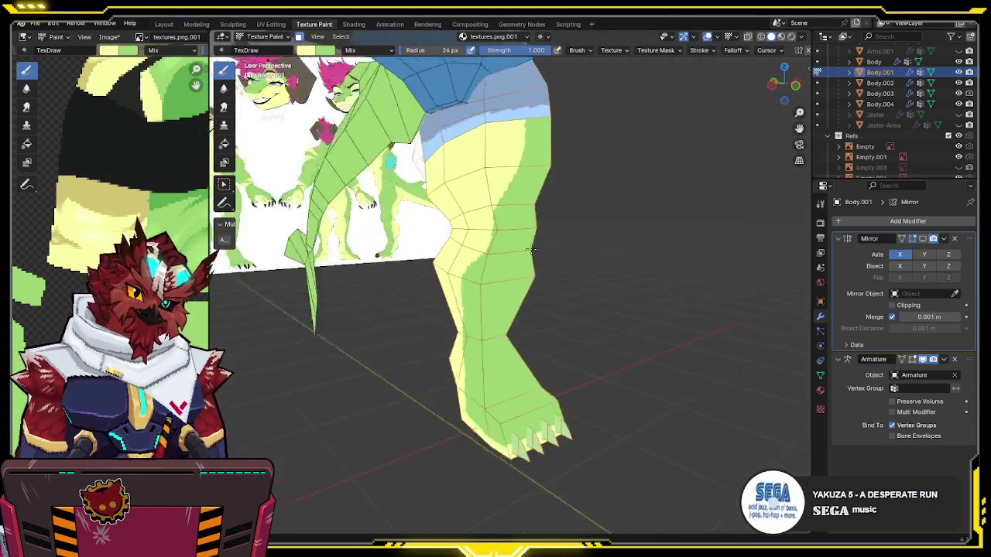
click(766, 68)
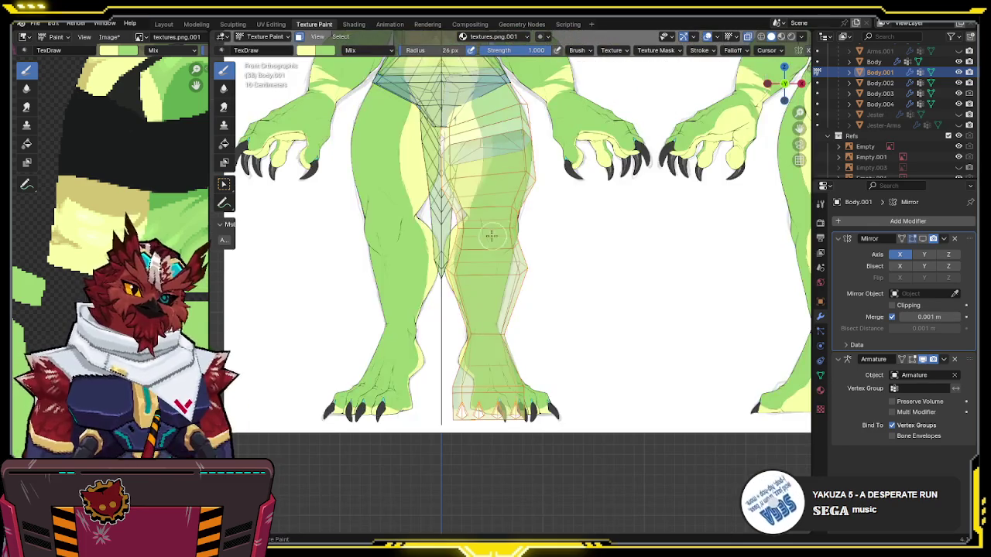
key(alt+z)
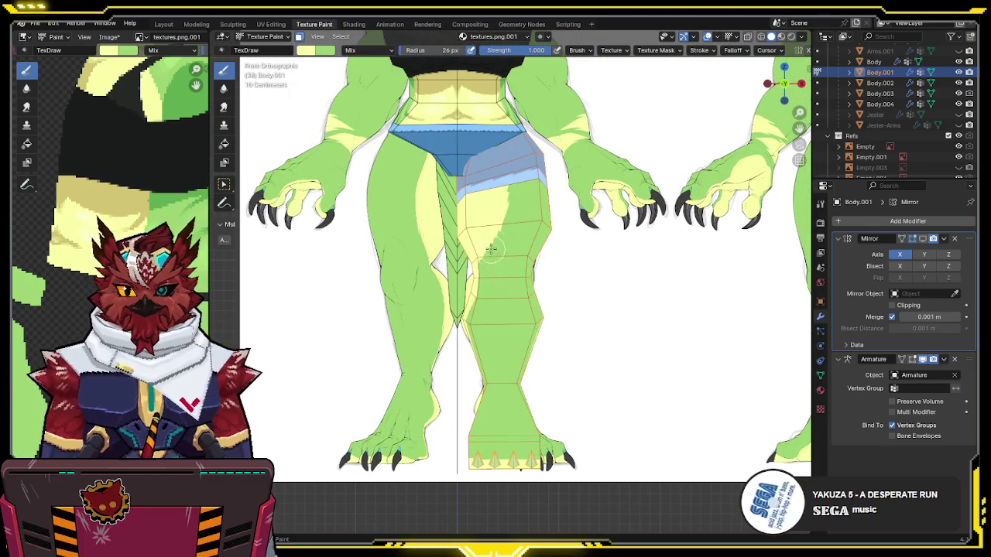
mouse_move(478, 225)
middle_down()
mouse_move(548, 232)
mouse_move(586, 183)
middle_up()
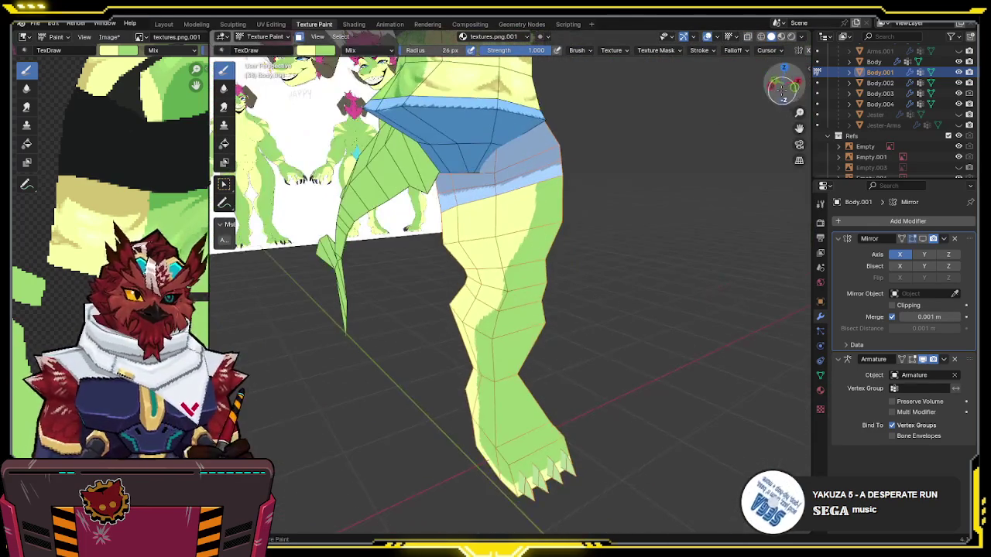
key(KP_1)
key(alt+z)
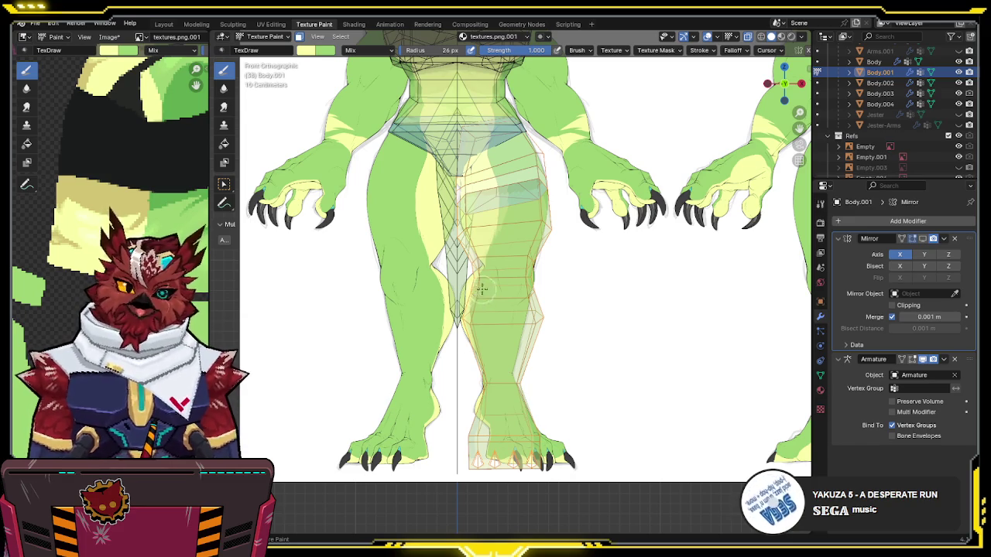
key(alt+z)
key(alt+z)
key(alt+z)
shift+middle_drag(510, 213, 510, 255)
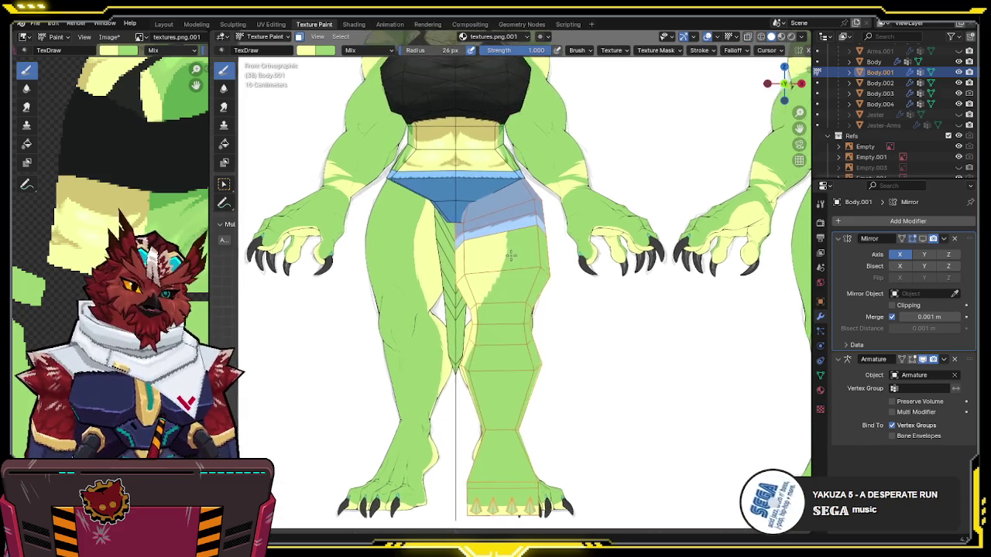
scroll(510, 255, up, 2)
key(alt+z)
key(alt+z)
key(alt+z)
key(alt+z)
key(alt+z)
key(alt+z)
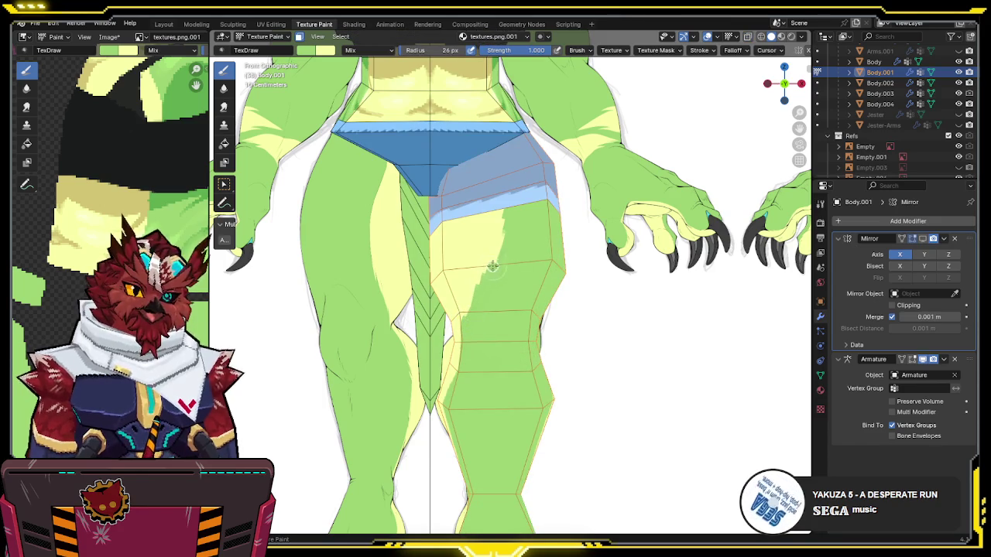
key(alt+z)
key(alt+z)
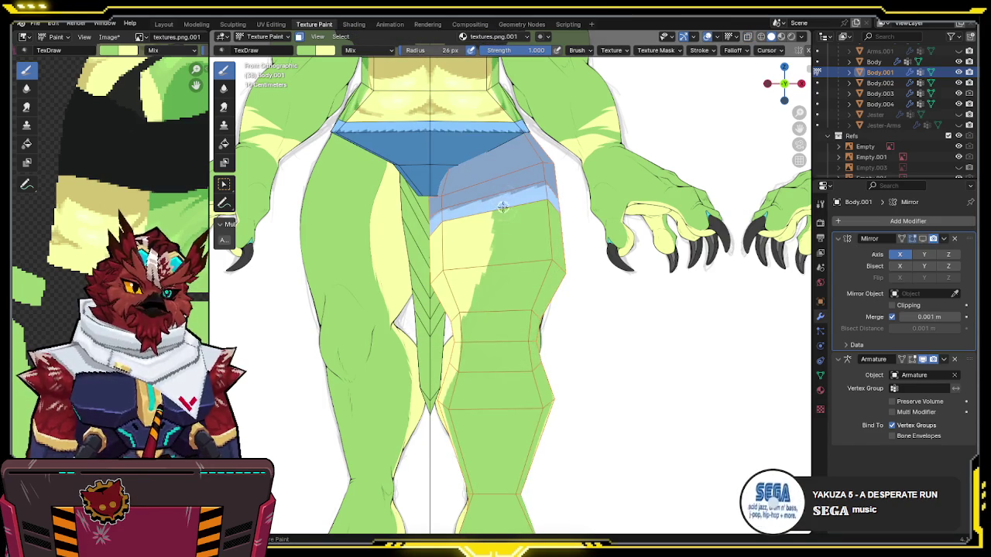
scroll(502, 206, down, 2)
middle_drag(502, 206, 555, 221)
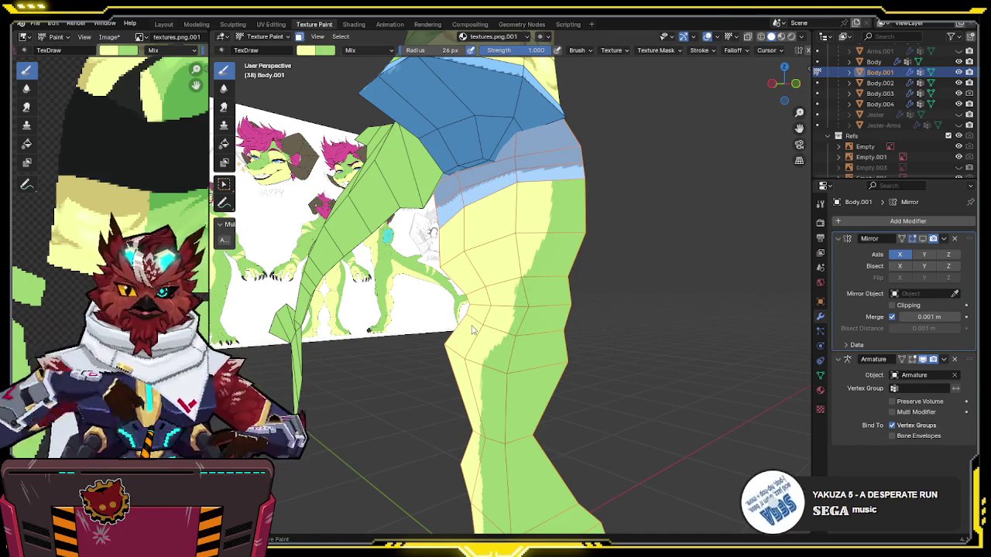
Step: Inspect the painted leg, then snap to Front Orthographic and zoom onto the feet
middle_drag(431, 231, 488, 249)
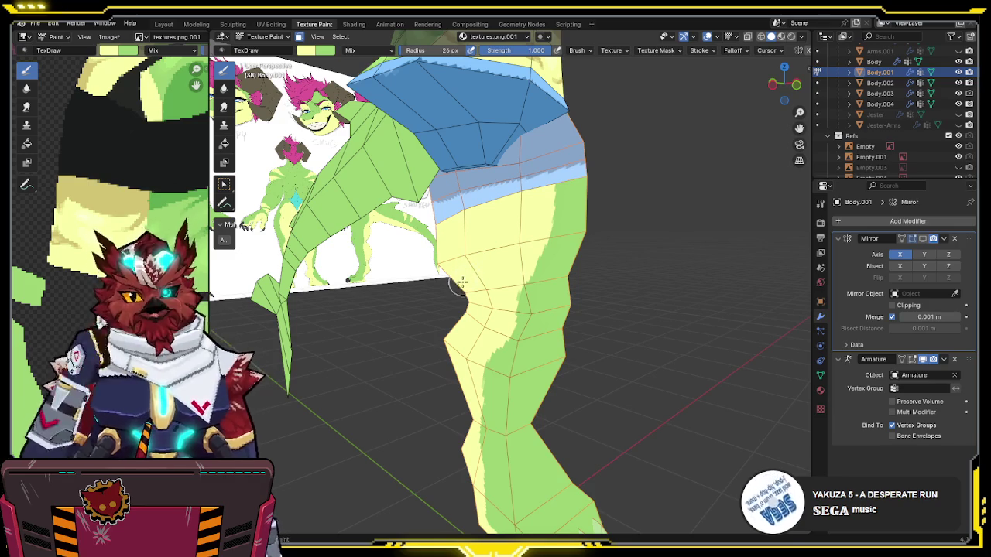
mouse_move(458, 285)
middle_down()
mouse_move(537, 274)
mouse_move(480, 272)
mouse_move(495, 277)
mouse_move(546, 229)
mouse_move(541, 241)
middle_up()
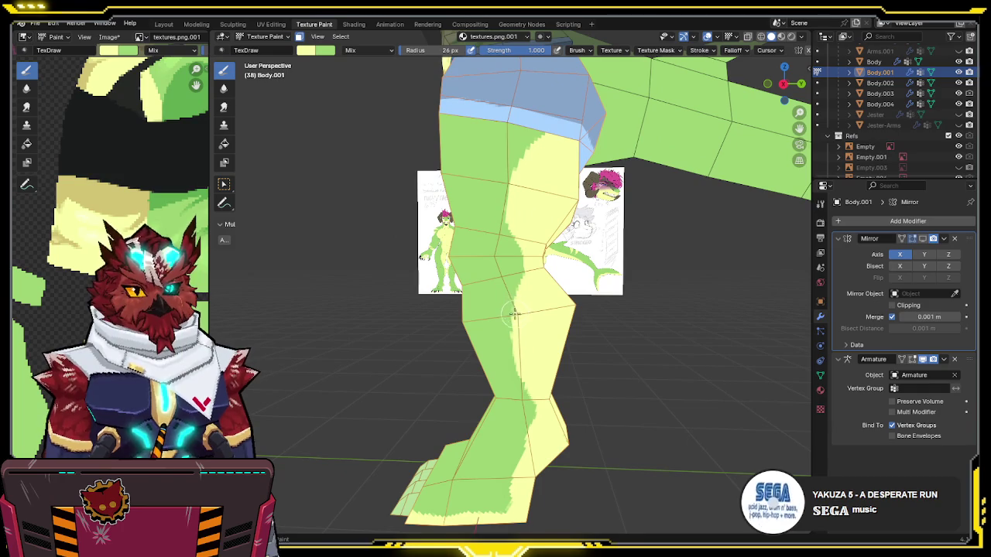
middle_drag(519, 356, 515, 341)
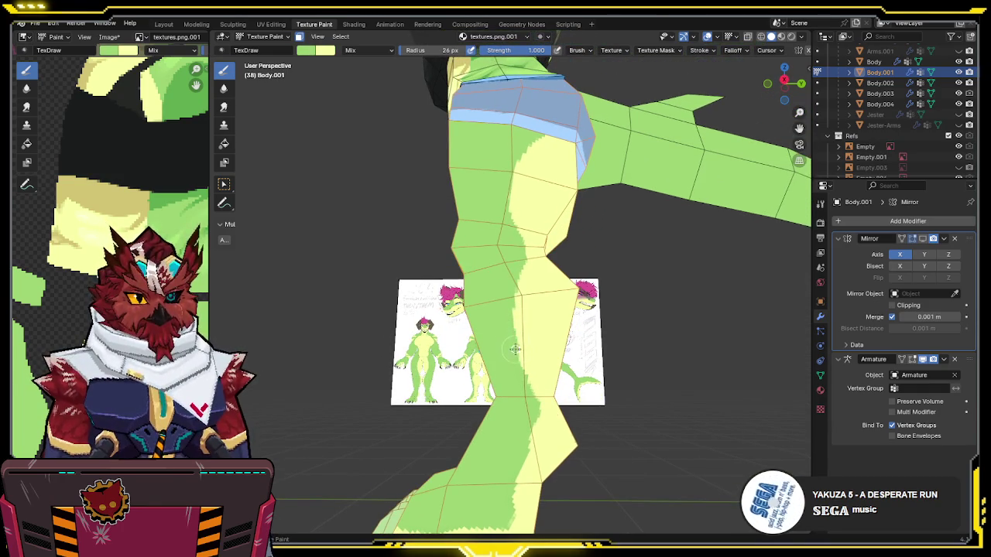
middle_drag(523, 386, 502, 326)
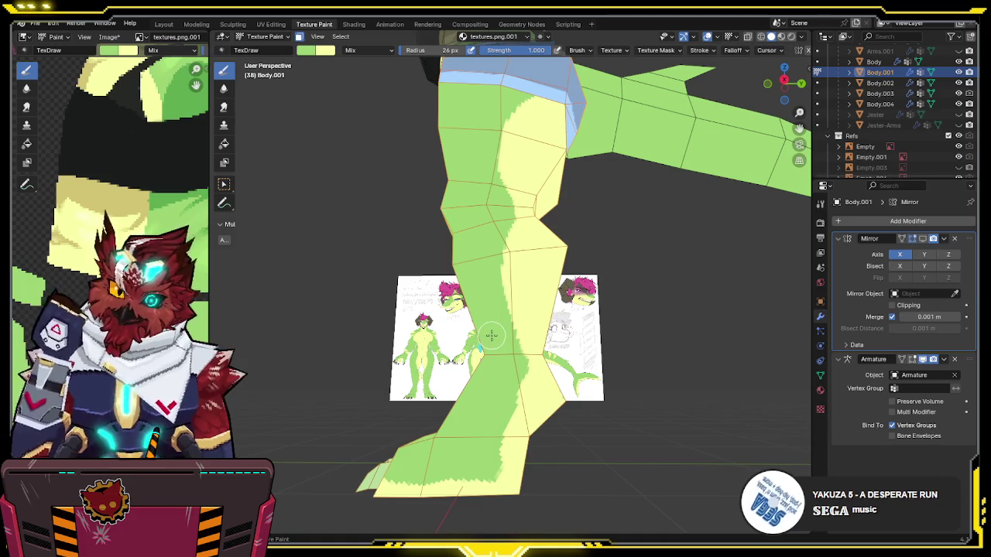
mouse_move(491, 333)
middle_down()
mouse_move(594, 275)
mouse_move(480, 248)
middle_up()
click(783, 83)
scroll(544, 270, up, 1)
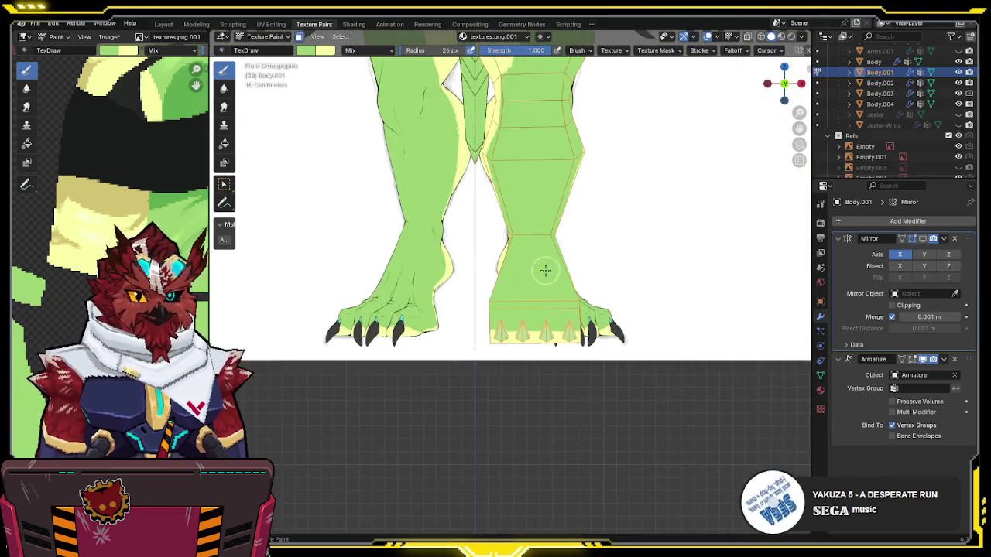
Step: Check the dark green toe lines on the foot from several angles, ending in Right Orthographic
scroll(572, 236, up, 2)
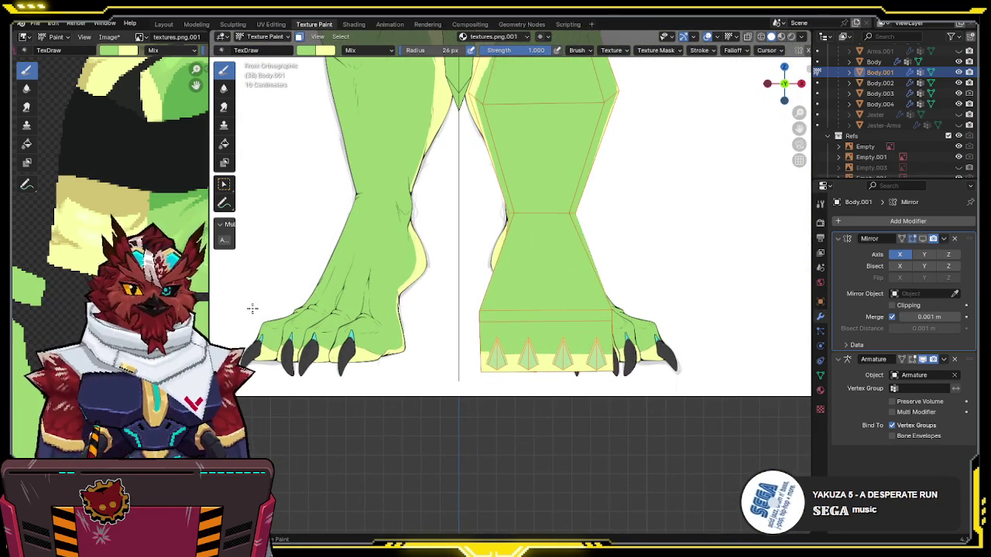
shift+middle_drag(468, 304, 438, 307)
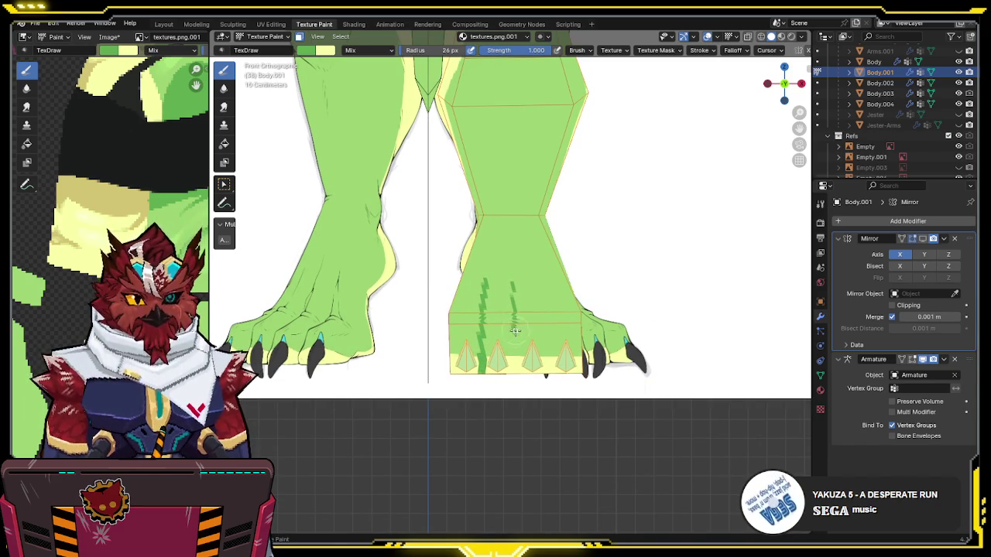
middle_drag(518, 373, 523, 336)
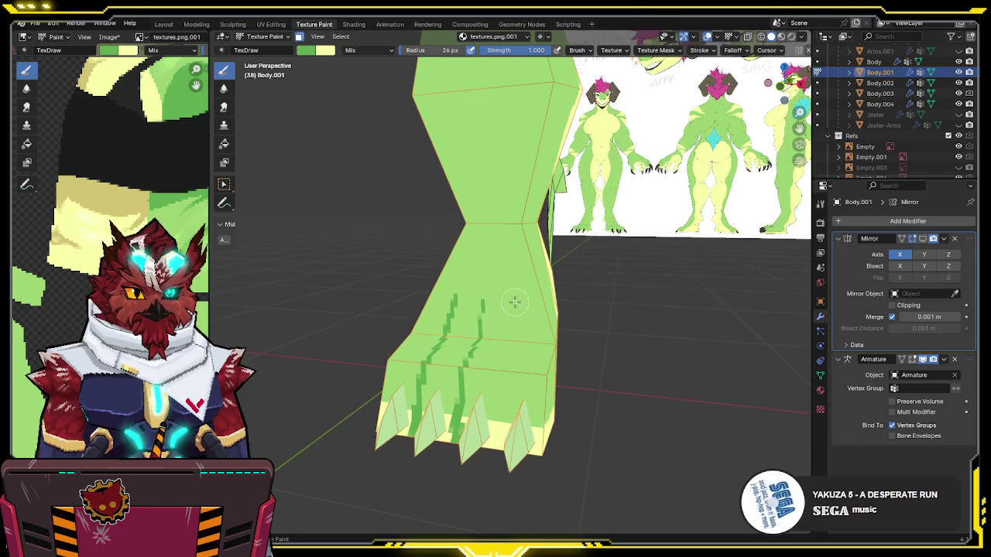
mouse_move(494, 414)
middle_down()
mouse_move(419, 395)
mouse_move(391, 423)
middle_up()
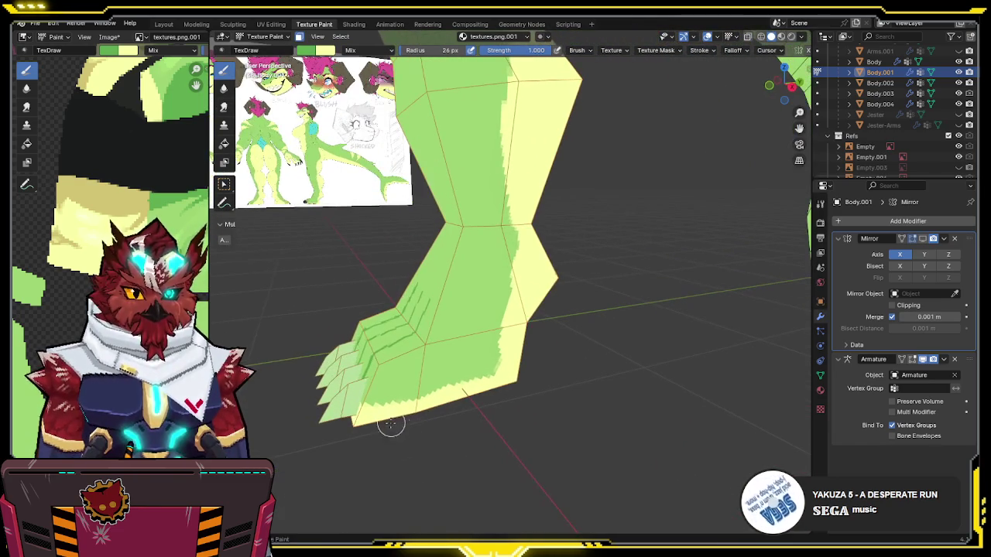
mouse_move(452, 355)
middle_down()
mouse_move(506, 325)
mouse_move(478, 332)
mouse_move(503, 294)
mouse_move(509, 239)
middle_up()
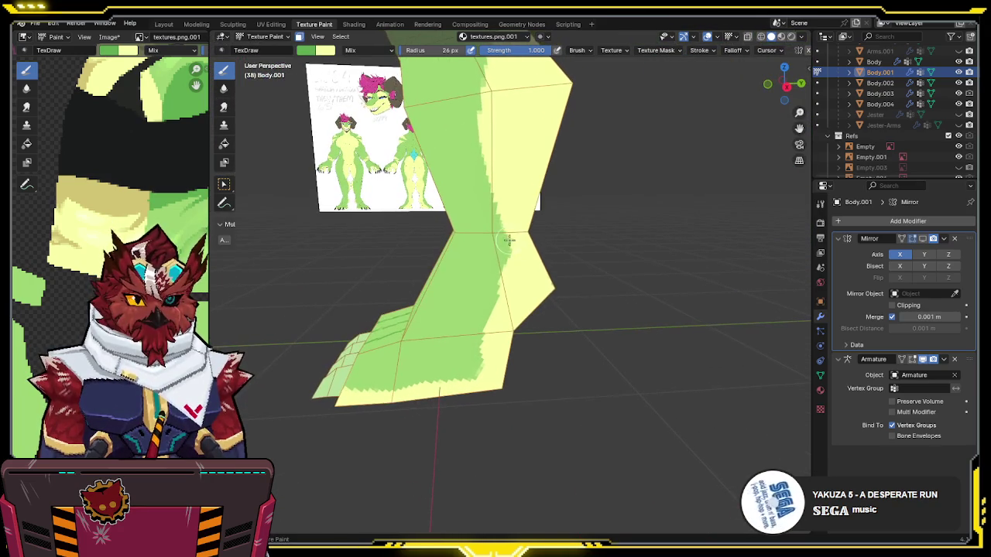
middle_drag(492, 277, 511, 263)
key(KP_3)
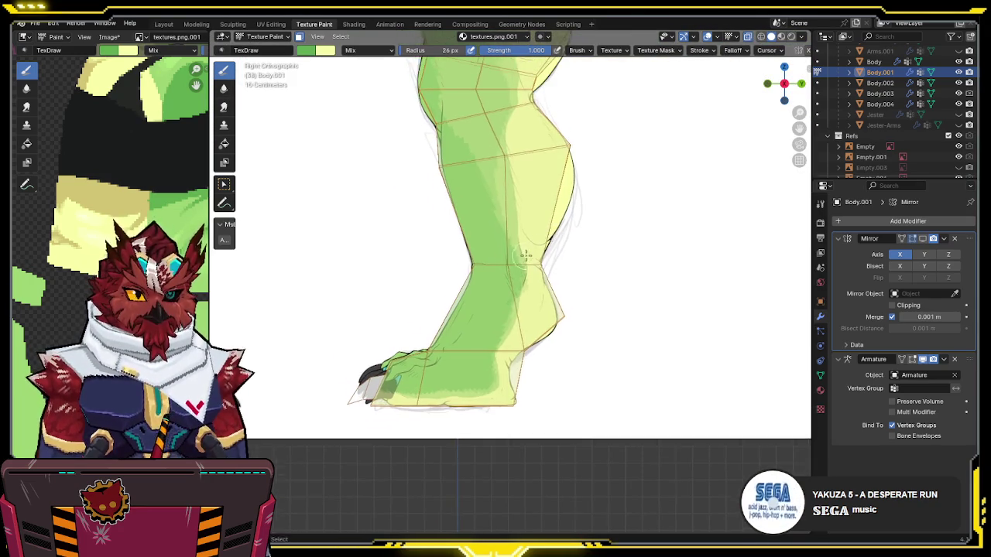
Step: Dab a soft dark green shadow at the ankle bend with brush strength 0.435
scroll(525, 255, up, 2)
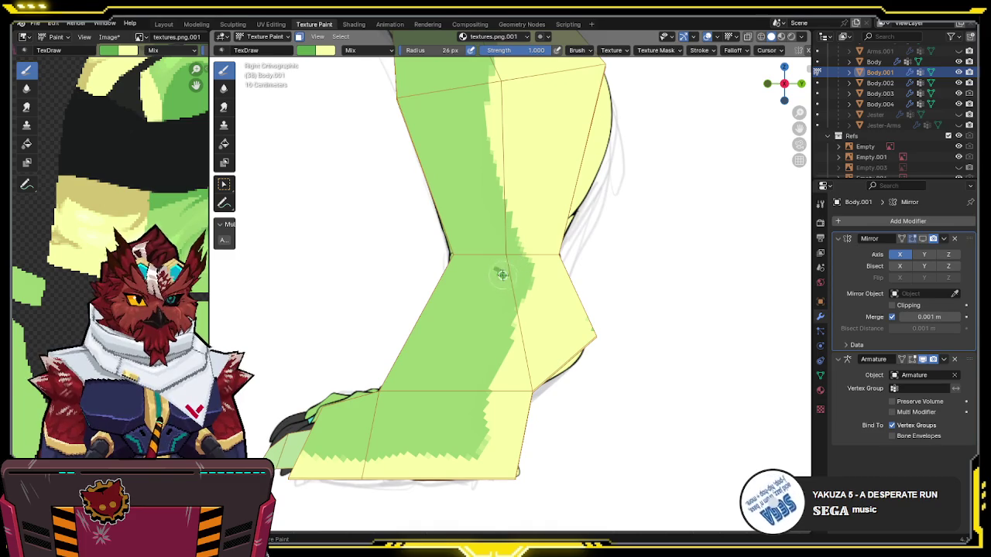
drag(503, 275, 518, 280)
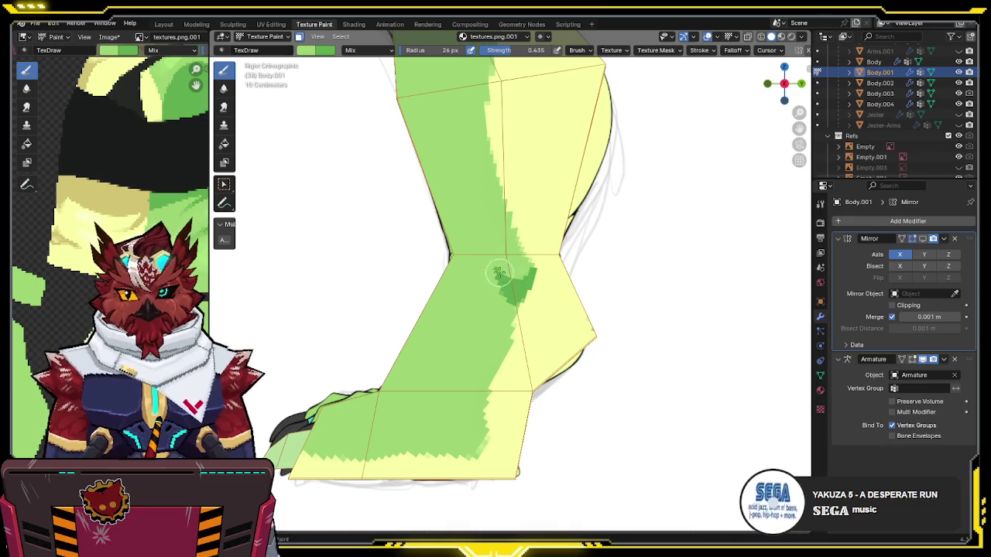
drag(487, 280, 505, 273)
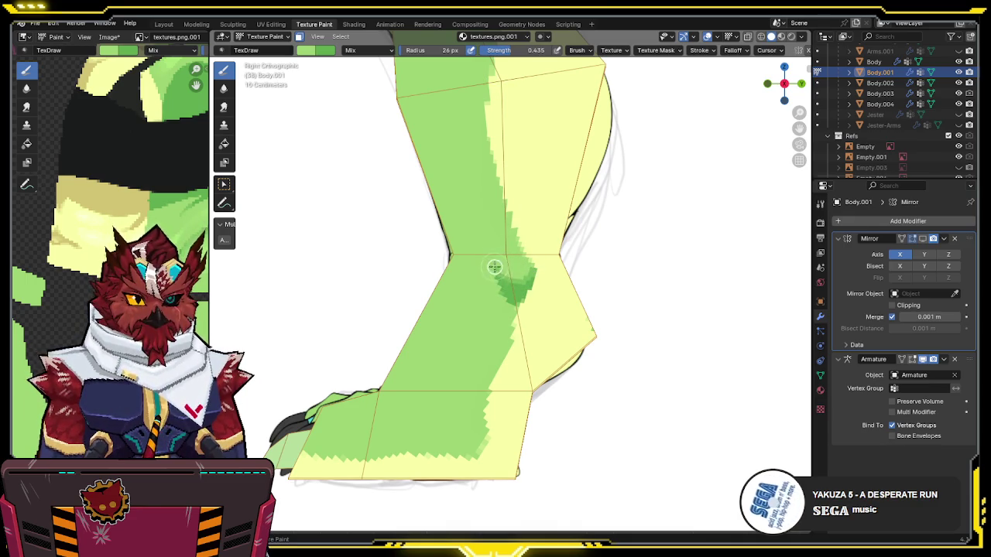
drag(497, 285, 505, 298)
mouse_move(522, 237)
middle_down()
mouse_move(596, 244)
mouse_move(544, 261)
middle_up()
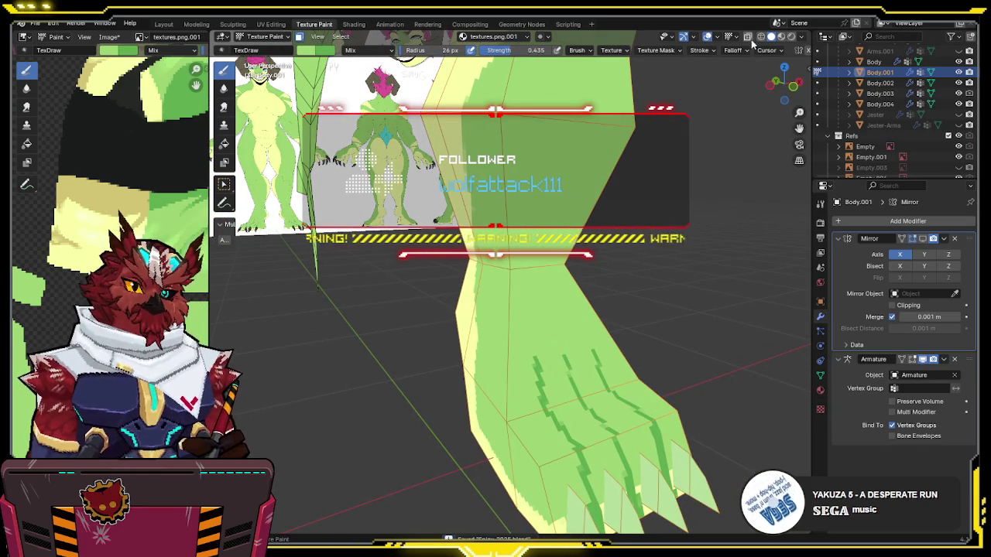
Step: Turn the view toward the front of the leg and save the blend file
drag(503, 50, 557, 50)
middle_drag(557, 155, 534, 182)
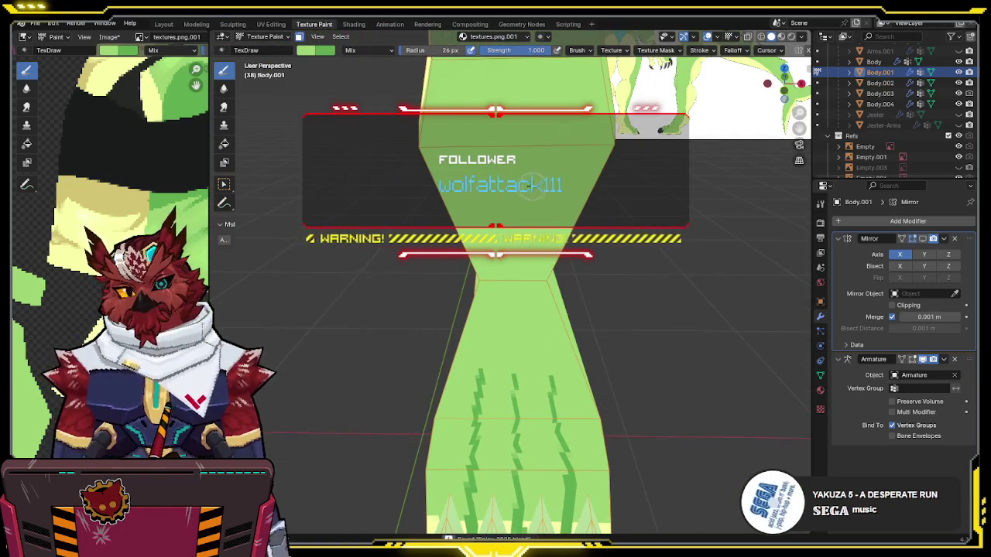
key(ctrl+s)
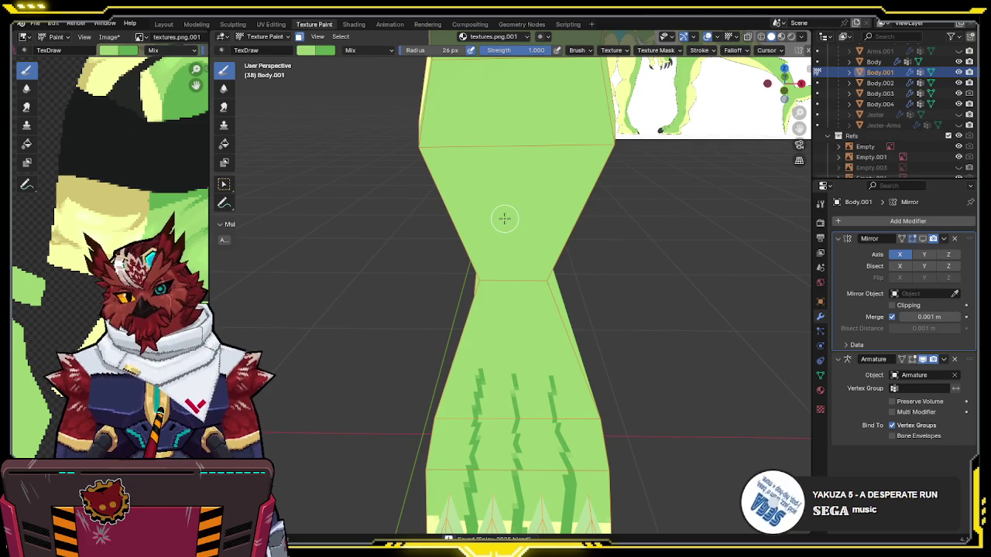
Step: Zoom in on the foot's claws in Front Orthographic, then enter Edit Mode viewing the underside
mouse_move(504, 218)
middle_down()
mouse_move(492, 237)
mouse_move(519, 332)
mouse_move(498, 357)
middle_up()
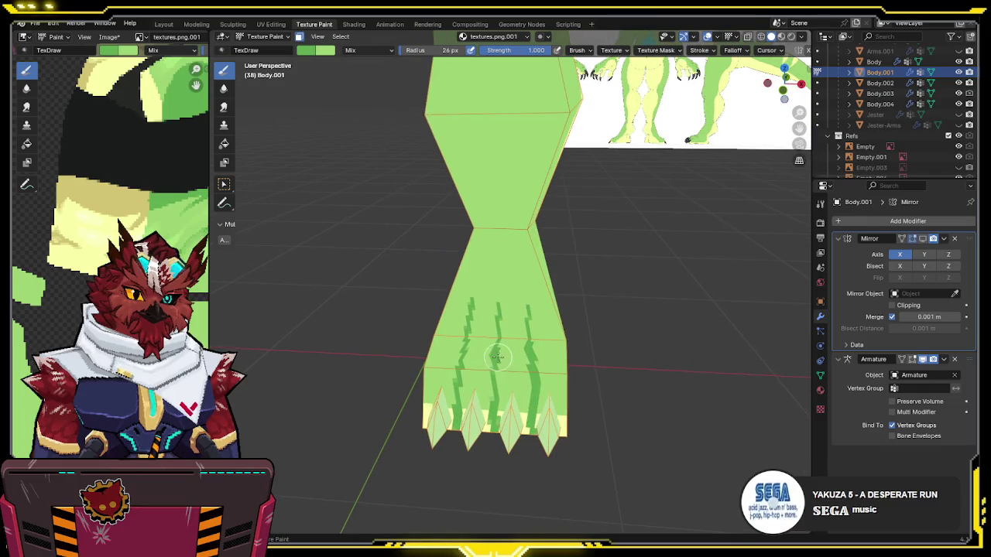
mouse_move(498, 393)
middle_down()
mouse_move(533, 352)
mouse_move(524, 346)
middle_up()
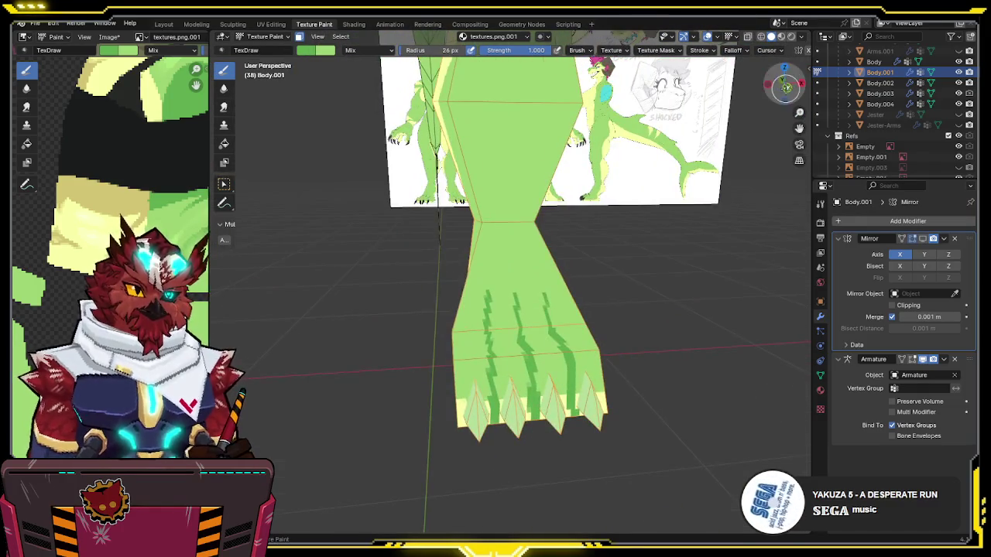
key(KP_1)
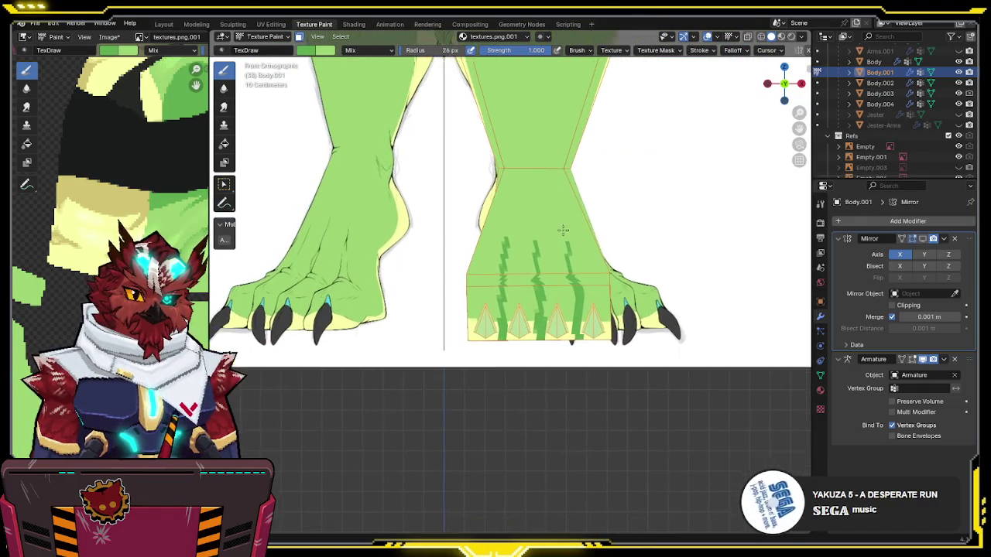
scroll(565, 236, up, 2)
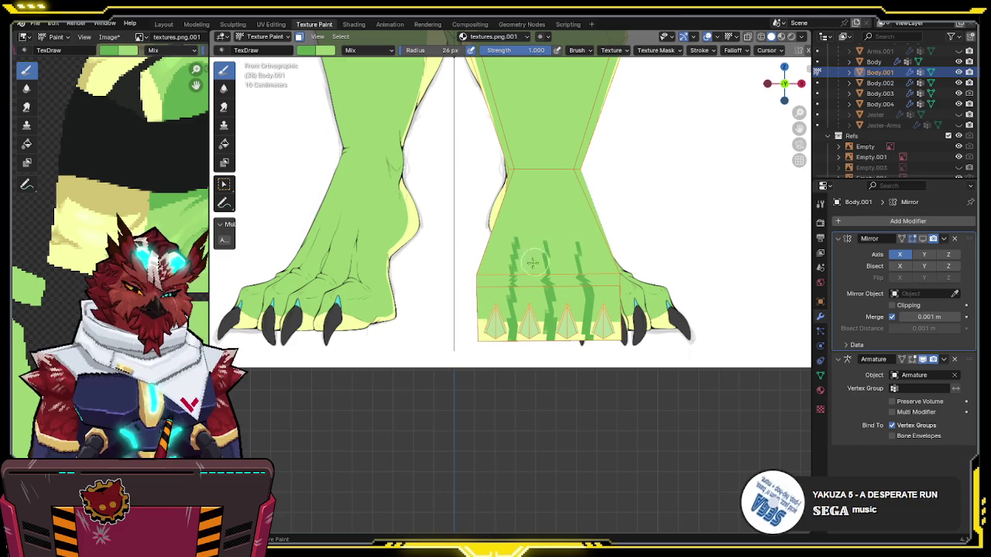
scroll(521, 321, up, 2)
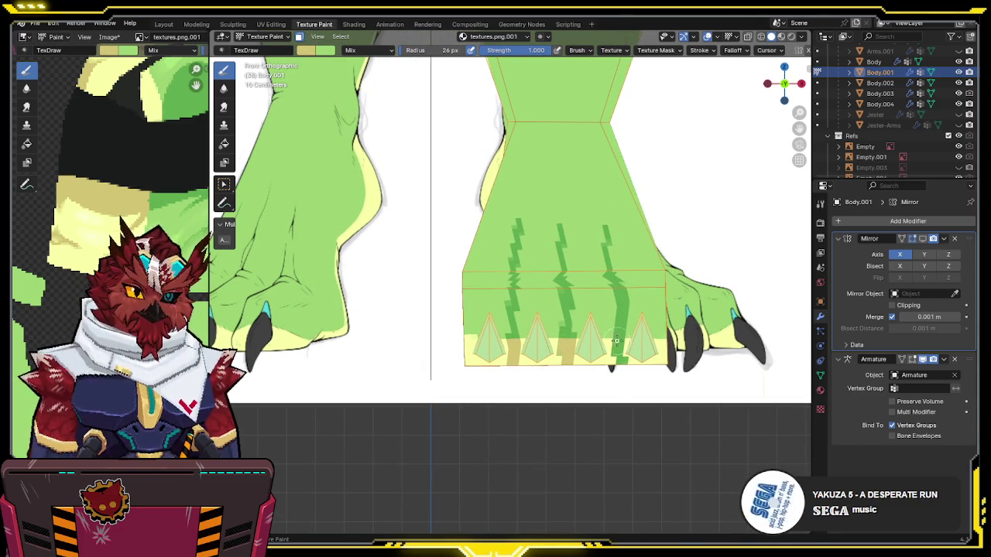
key(Tab)
middle_drag(625, 361, 585, 240)
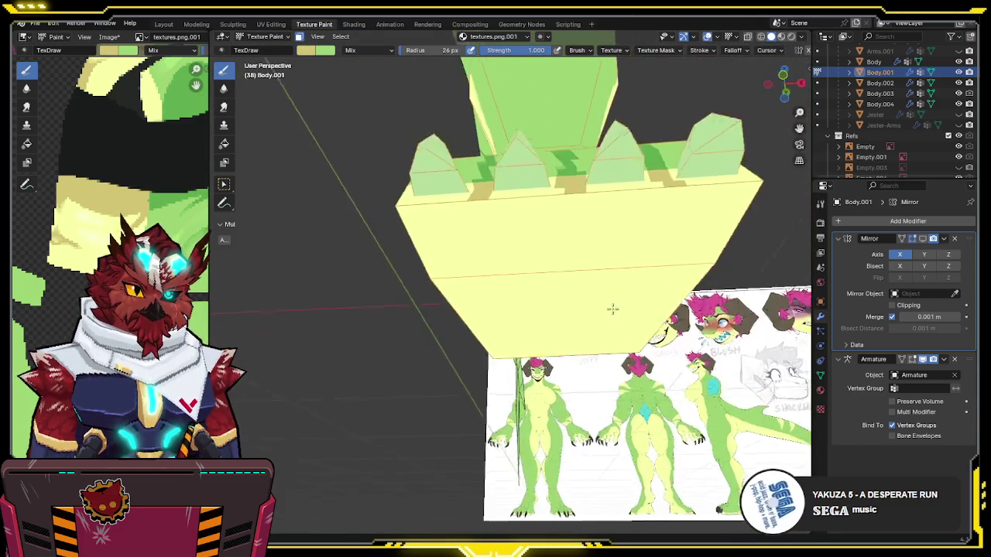
Step: Select the sole face and paint it darker yellow with a 65 px brush
key(a)
key(Tab)
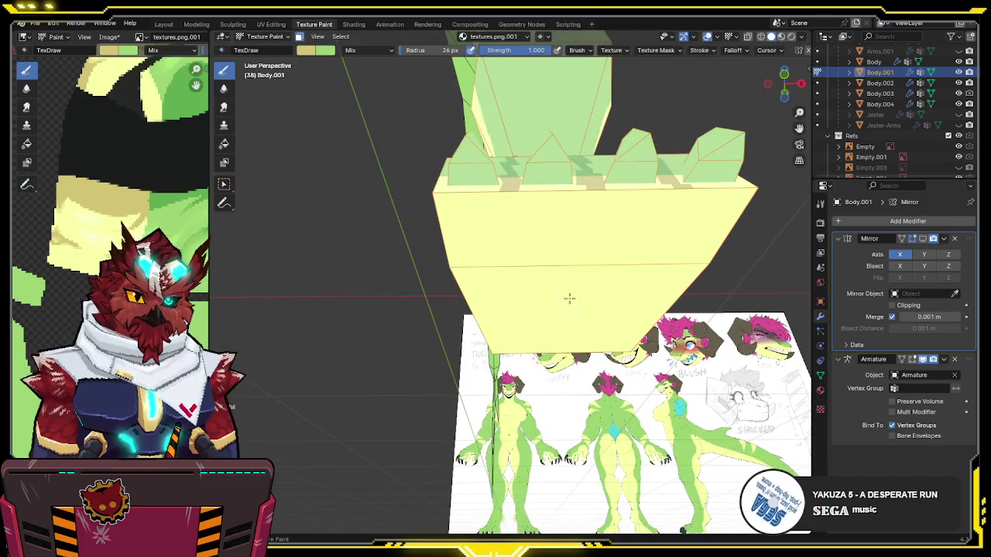
key(f)
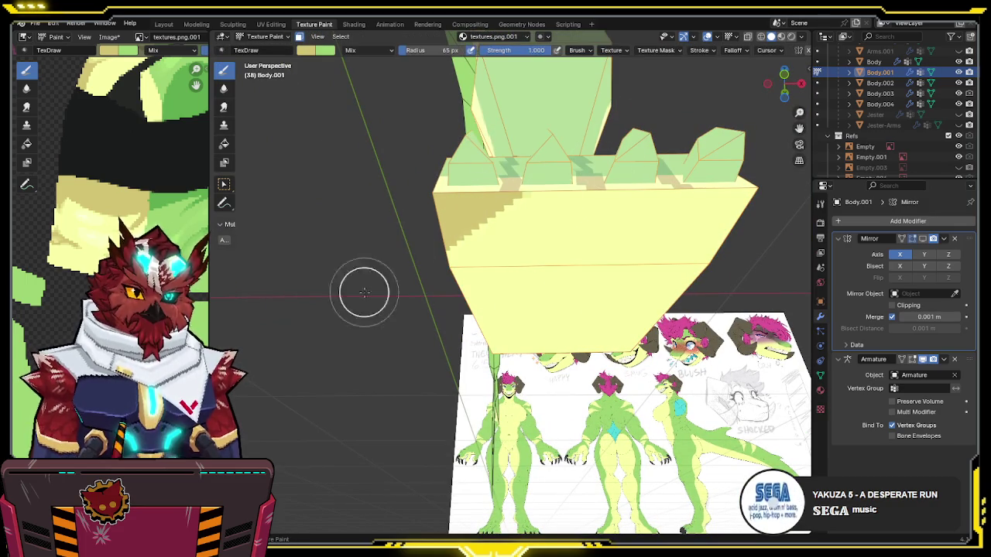
drag(365, 294, 441, 382)
Step: Return to Object Mode and preview the green foot with overlays hidden
key(ctrl+Tab)
mouse_move(440, 382)
middle_down()
mouse_move(569, 350)
mouse_move(494, 331)
mouse_move(611, 255)
mouse_move(624, 265)
middle_up()
scroll(602, 264, down, 3)
key(shift+alt+z)
scroll(619, 248, up, 3)
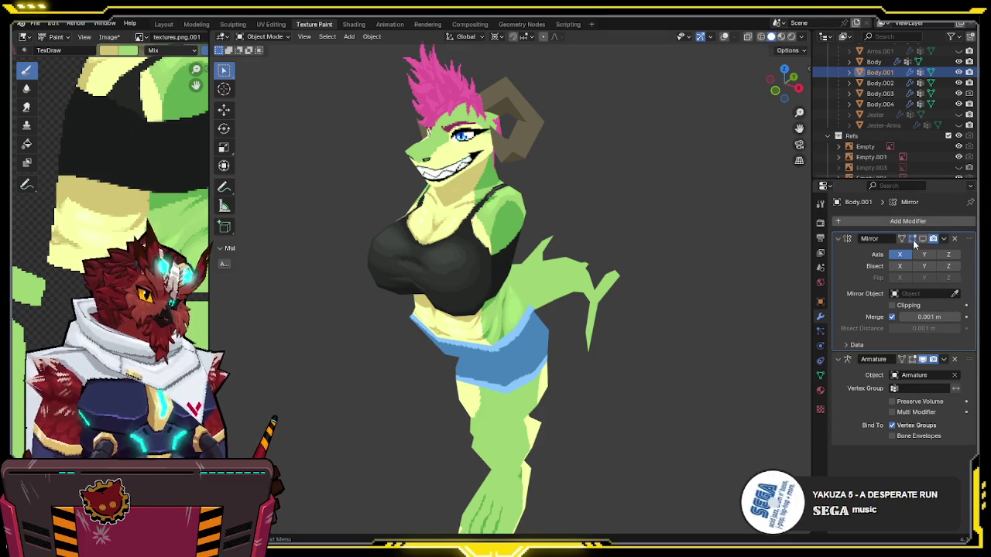
Step: Turn the textured character to face front and snap to Front Orthographic over the reference image
mouse_move(650, 209)
middle_down()
mouse_move(610, 219)
mouse_move(643, 204)
mouse_move(692, 234)
mouse_move(656, 240)
mouse_move(748, 242)
mouse_move(609, 207)
mouse_move(628, 243)
mouse_move(637, 212)
mouse_move(619, 224)
mouse_move(642, 206)
mouse_move(625, 177)
mouse_move(555, 165)
mouse_move(647, 185)
mouse_move(725, 178)
mouse_move(680, 183)
middle_up()
scroll(656, 240, up, 2)
scroll(609, 208, down, 2)
scroll(600, 215, up, 2)
scroll(642, 206, down, 2)
scroll(647, 185, up, 2)
scroll(724, 178, down, 1)
key(KP_1)
scroll(588, 217, up, 1)
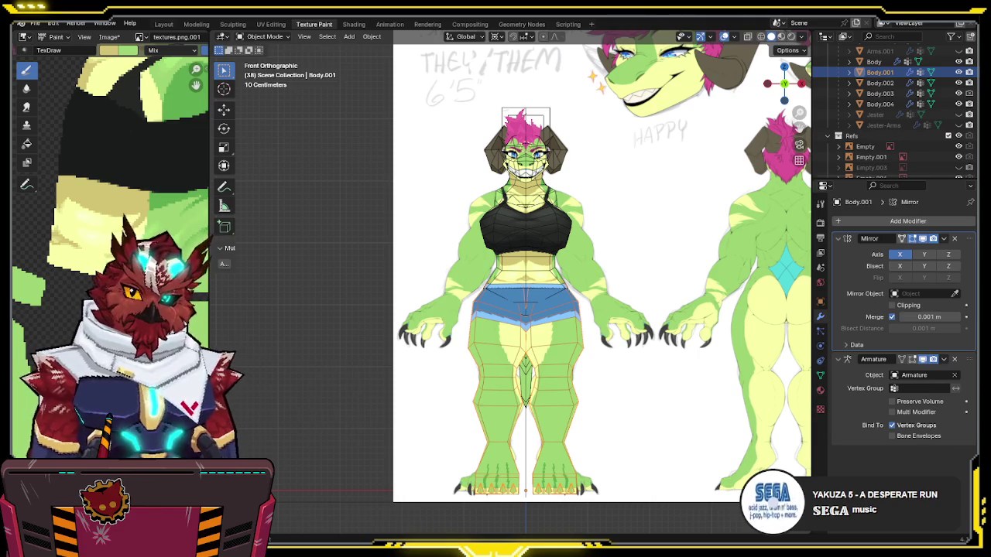
Step: Orbit to an angled perspective and turn viewport overlays off with Shift+Alt+Z
mouse_move(619, 225)
middle_down()
mouse_move(573, 229)
mouse_move(507, 262)
mouse_move(637, 223)
mouse_move(626, 258)
middle_up()
key(shift+alt+z)
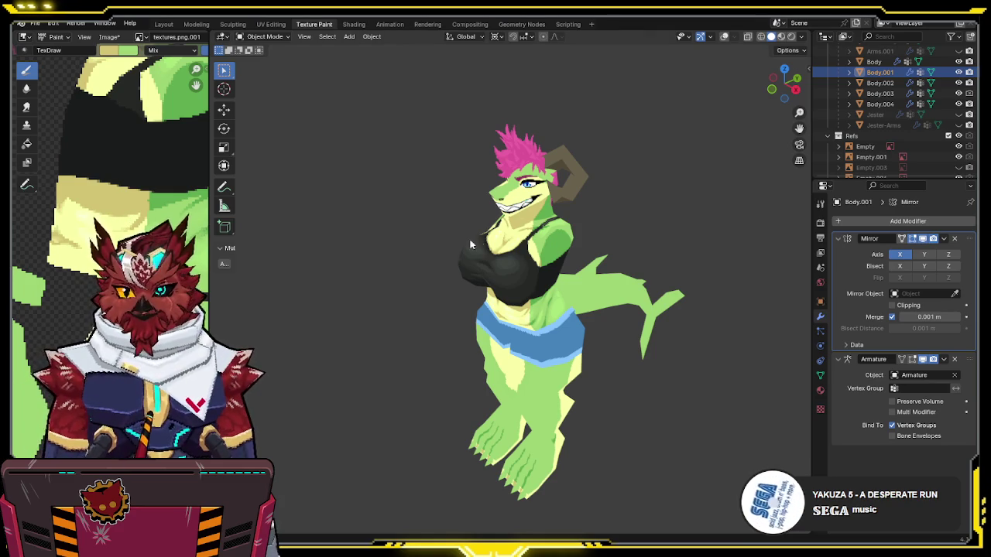
Step: Make the Arms and Arms.001 objects visible in the Outliner so both arms reappear
middle_drag(444, 245, 528, 239)
scroll(528, 239, up, 2)
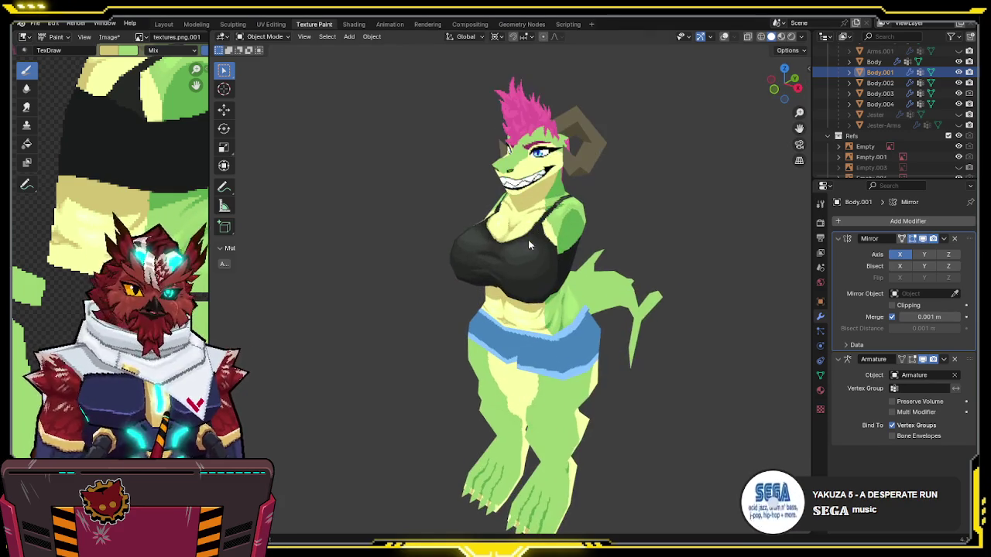
scroll(914, 108, up, 2)
click(958, 93)
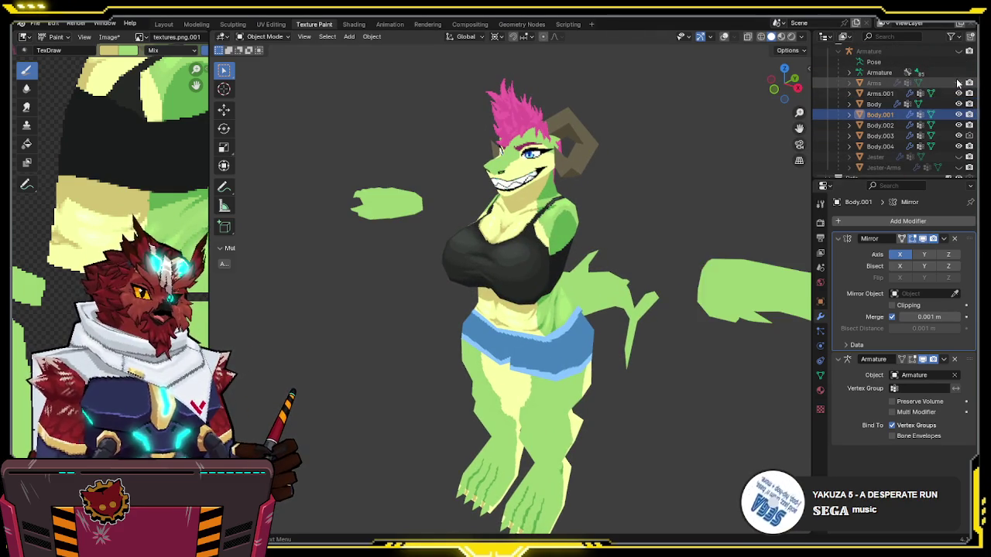
click(958, 83)
mouse_move(621, 189)
middle_down()
mouse_move(661, 223)
mouse_move(612, 165)
mouse_move(606, 187)
mouse_move(762, 164)
mouse_move(536, 188)
mouse_move(683, 187)
mouse_move(616, 188)
middle_up()
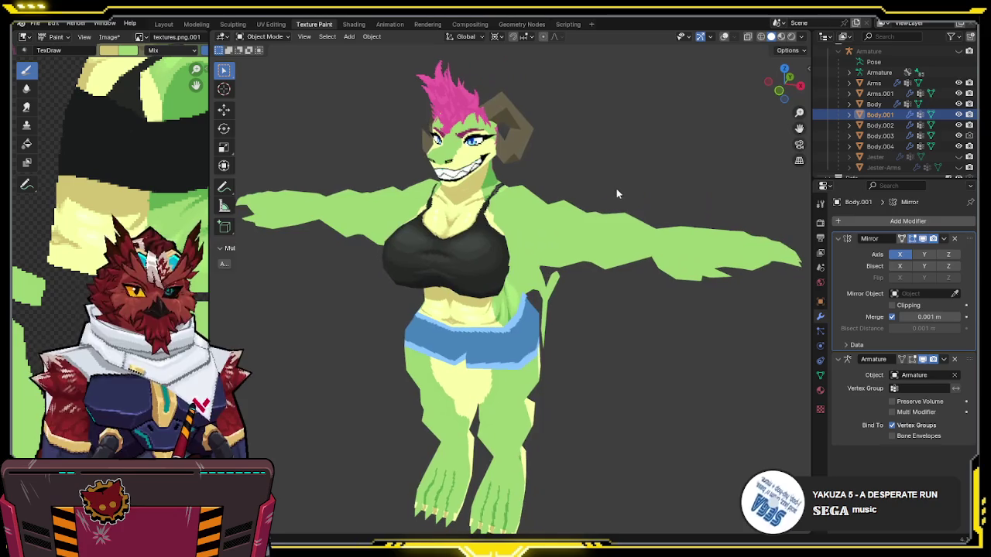